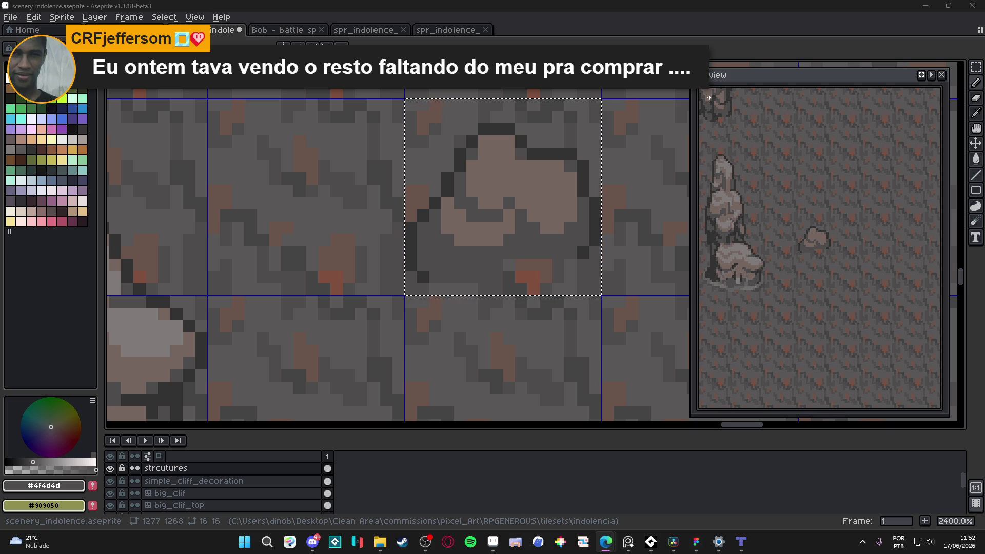
# - Eyedrop light grey #807b7a and paint a highlight patch on the rock's upper left
pyautogui.scroll(-4, 347, 258)
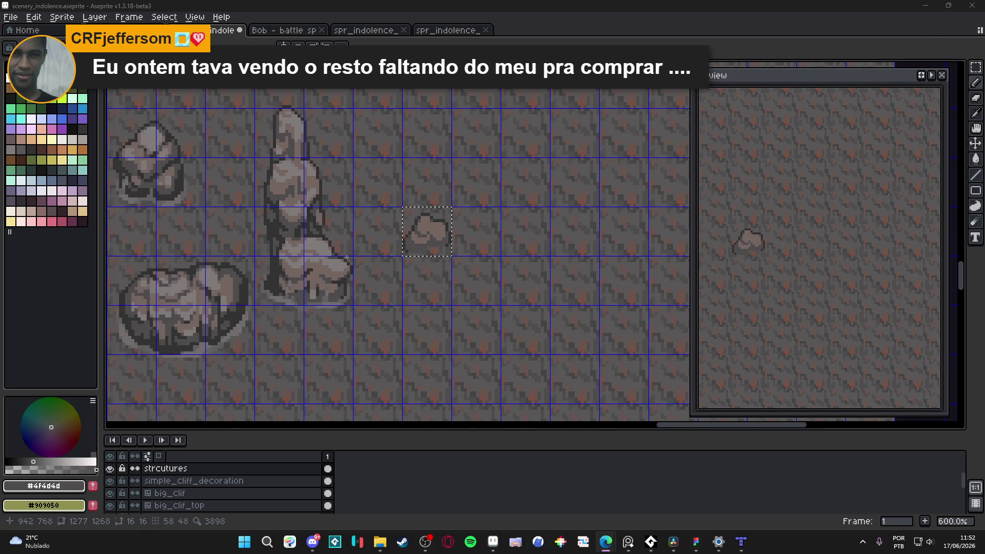
pyautogui.scroll(3, 347, 258)
pyautogui.keyDown('alt'); pyautogui.click(399, 251); pyautogui.keyUp('alt')
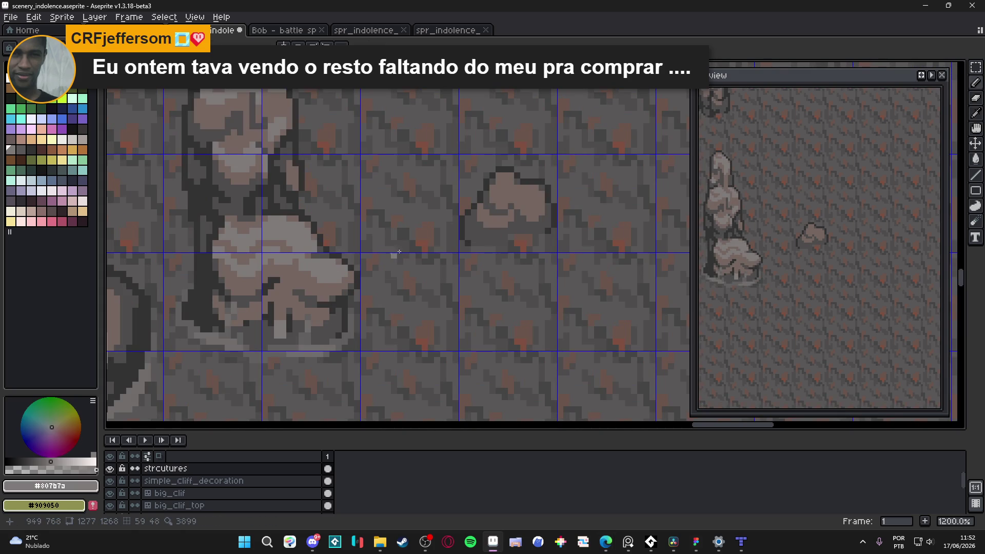
pyautogui.scroll(1, 481, 219)
pyautogui.moveTo(494, 231); pyautogui.dragTo(476, 215)
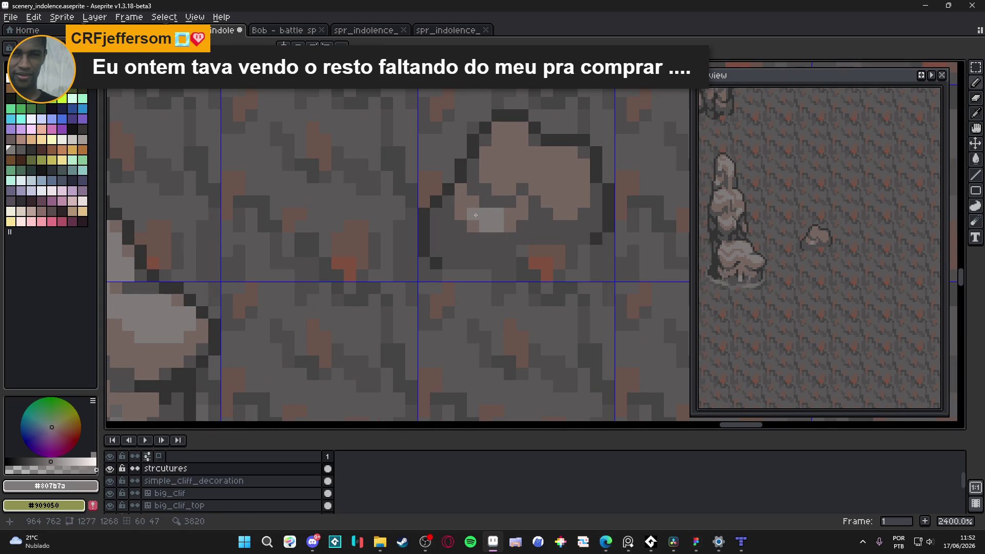
pyautogui.click(510, 214)
# - Add more light-grey highlight pixels across the rock's top right and top centre
pyautogui.moveTo(559, 201)
pyautogui.mouseDown()
pyautogui.moveTo(570, 202)
pyautogui.moveTo(547, 190)
pyautogui.moveTo(561, 177)
pyautogui.moveTo(587, 183)
pyautogui.mouseUp()
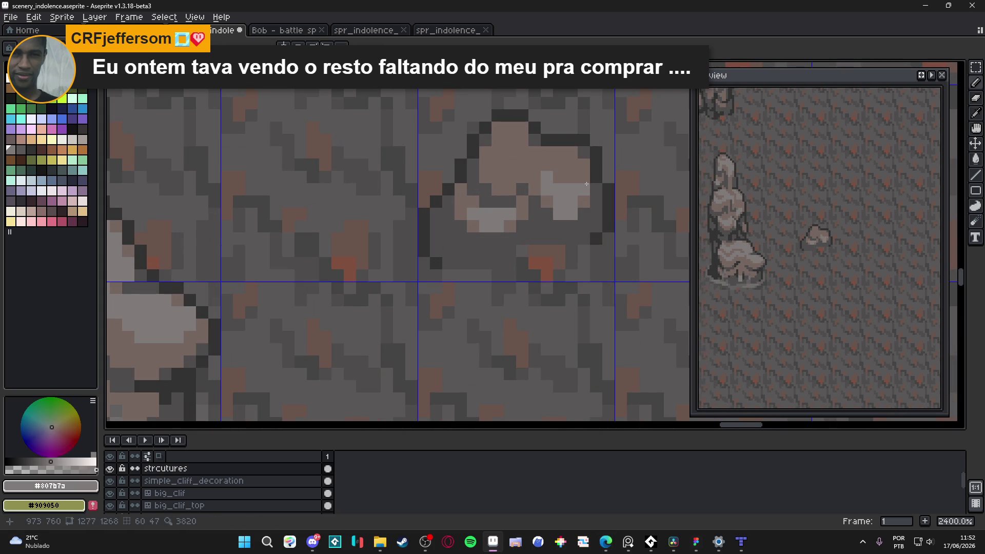
pyautogui.click(585, 178)
pyautogui.moveTo(497, 177); pyautogui.dragTo(509, 177)
pyautogui.click(512, 165)
pyautogui.scroll(-6, 523, 208)
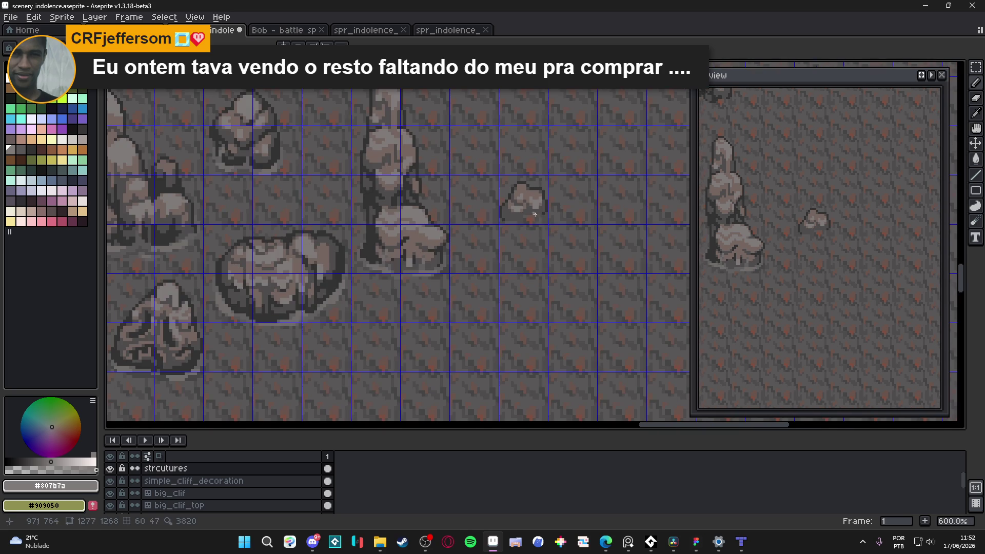
pyautogui.scroll(-3, 544, 238)
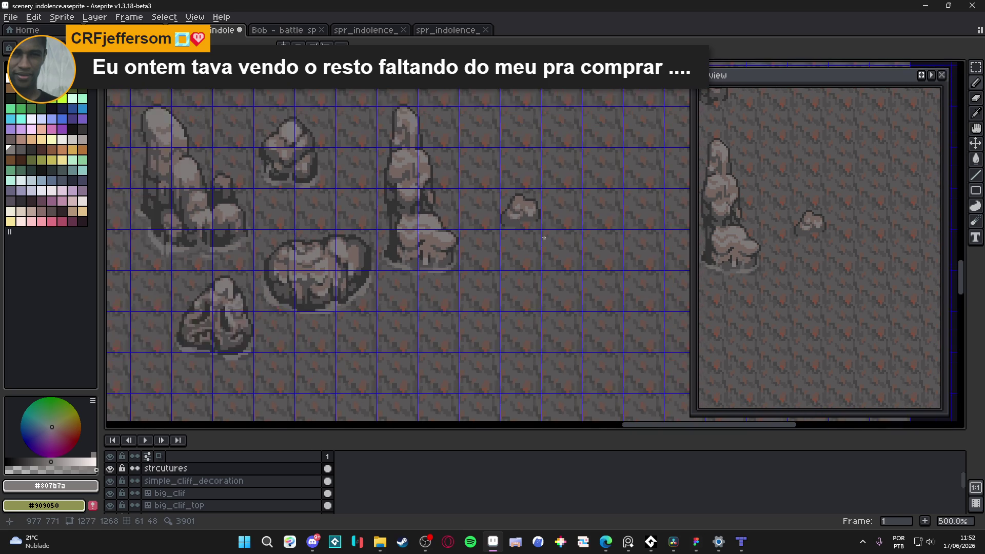
pyautogui.scroll(6, 442, 243)
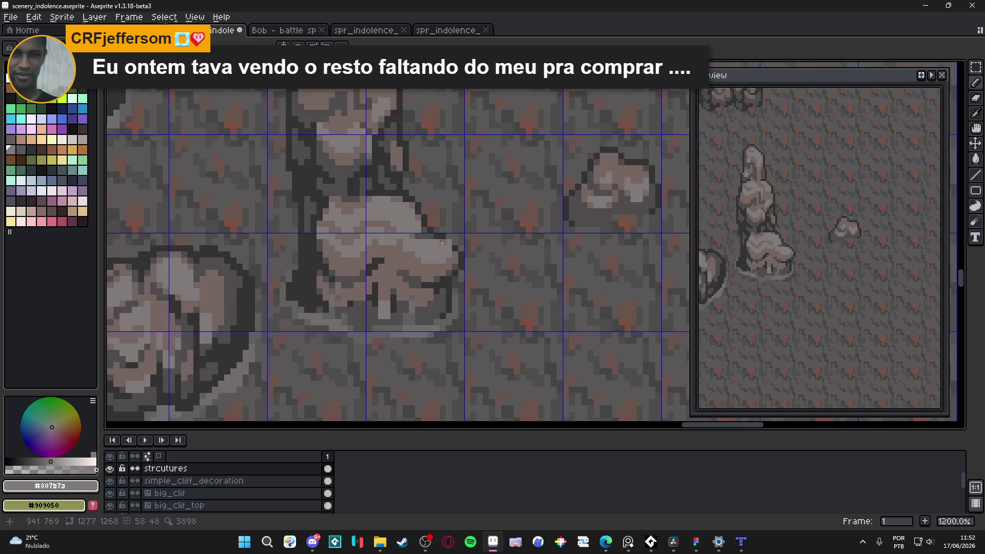
# - Eyedrop dark grey #323232 and add dark pixels on the rock's right side
pyautogui.keyDown('alt'); pyautogui.click(290, 276); pyautogui.keyUp('alt')
pyautogui.scroll(1, 508, 233)
pyautogui.hscroll(2, 501, 234)
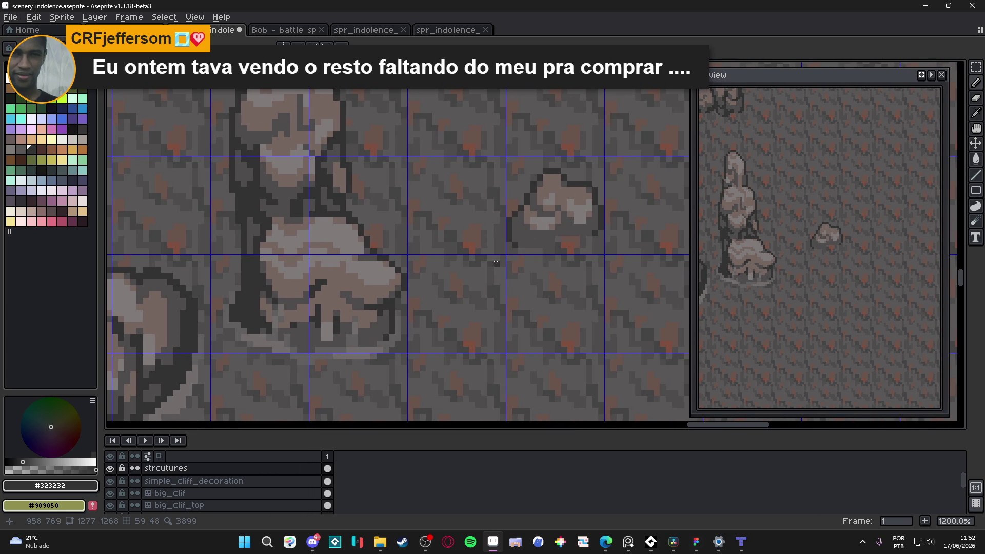
pyautogui.scroll(3, 561, 225)
pyautogui.click(568, 232)
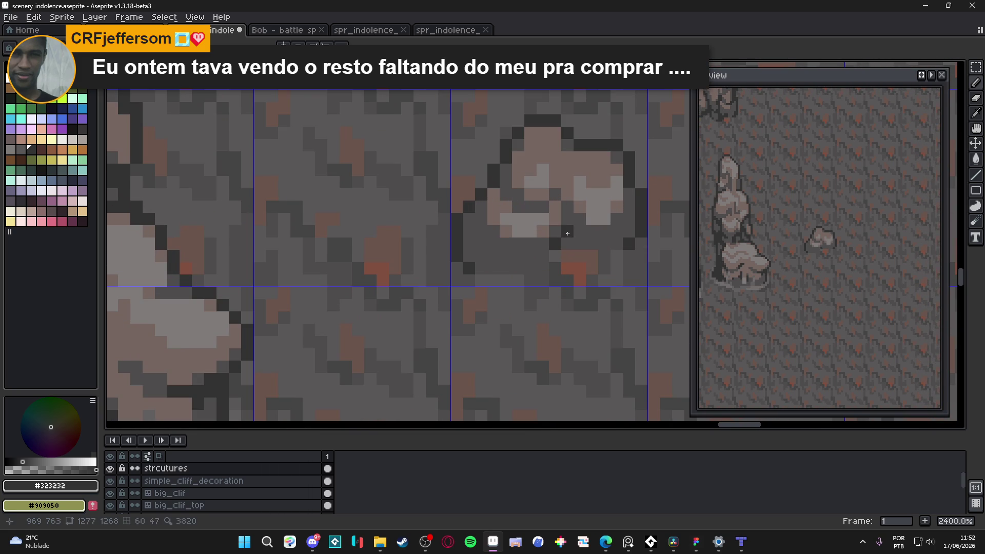
pyautogui.click(568, 220)
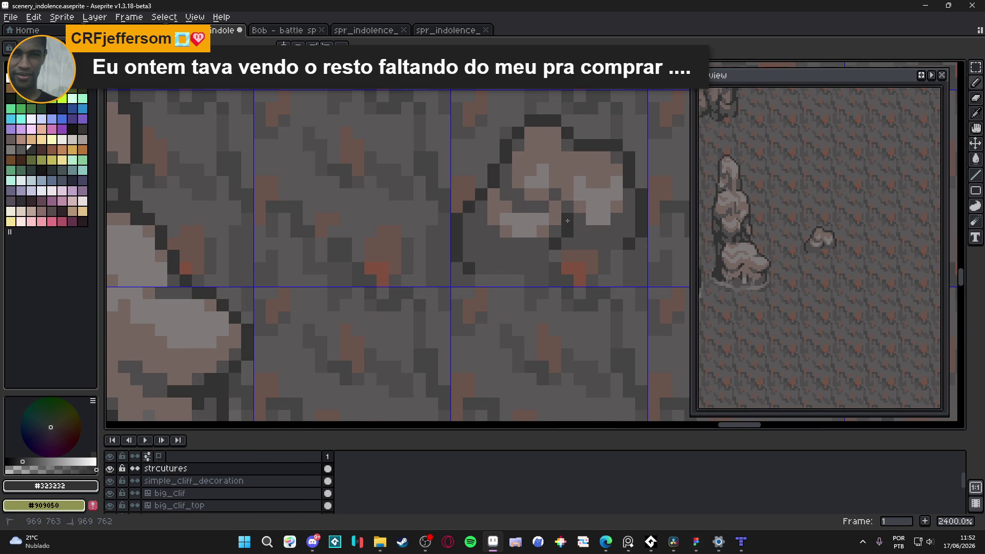
# - Pencil the dark outline along the rock's lower-left edge and bottom
pyautogui.click(469, 256)
pyautogui.click(470, 245)
pyautogui.click(481, 257)
pyautogui.click(492, 257)
pyautogui.click(493, 268)
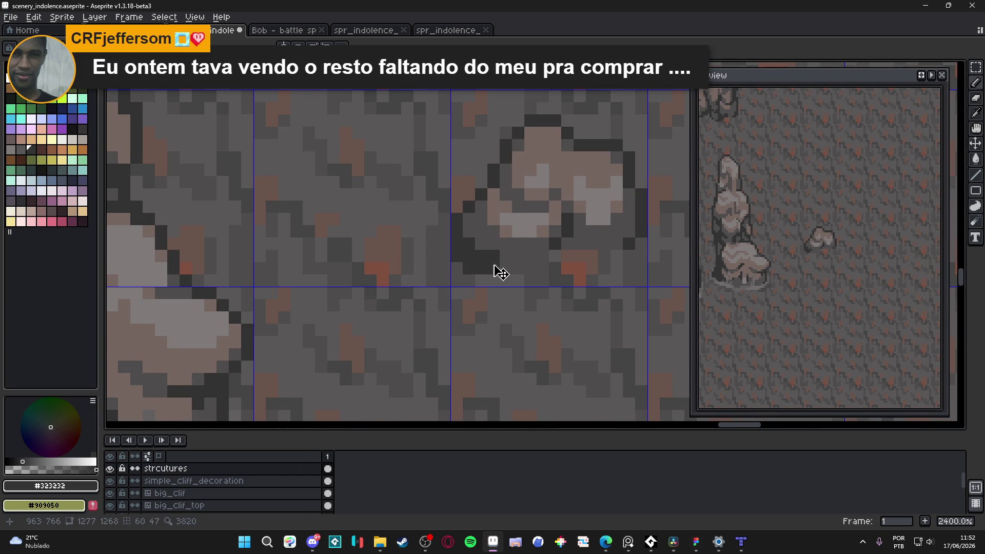
pyautogui.click(506, 268)
pyautogui.click(518, 268)
pyautogui.click(542, 255)
pyautogui.click(530, 268)
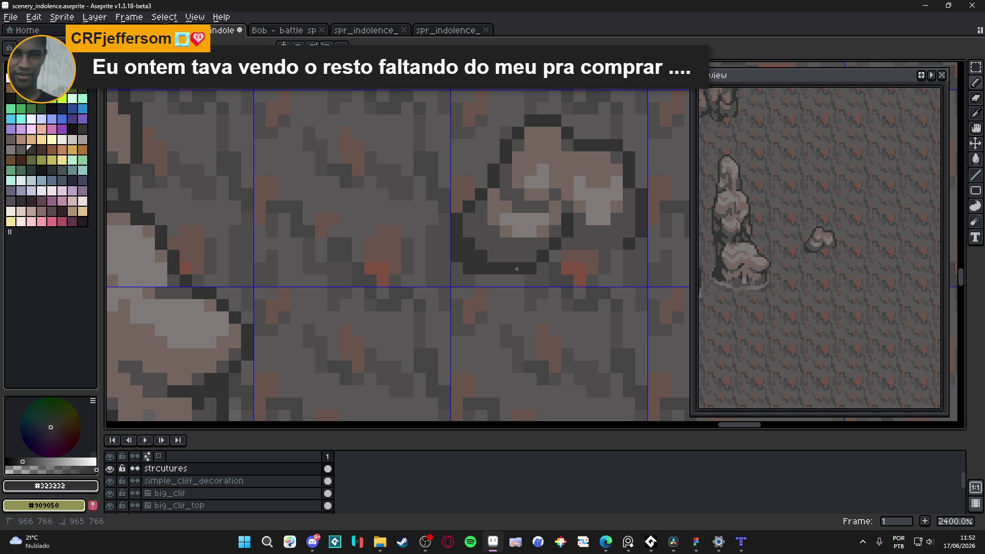
# - Darken the rock's lower-right edge, then eyedrop mid grey #4f4d4d
pyautogui.click(530, 256)
pyautogui.click(542, 244)
pyautogui.click(567, 256)
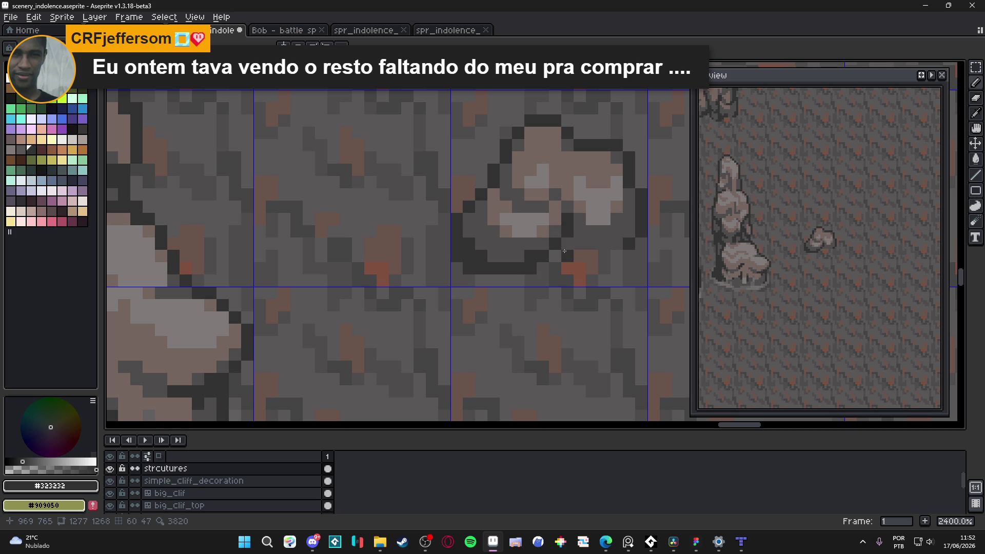
pyautogui.click(580, 243)
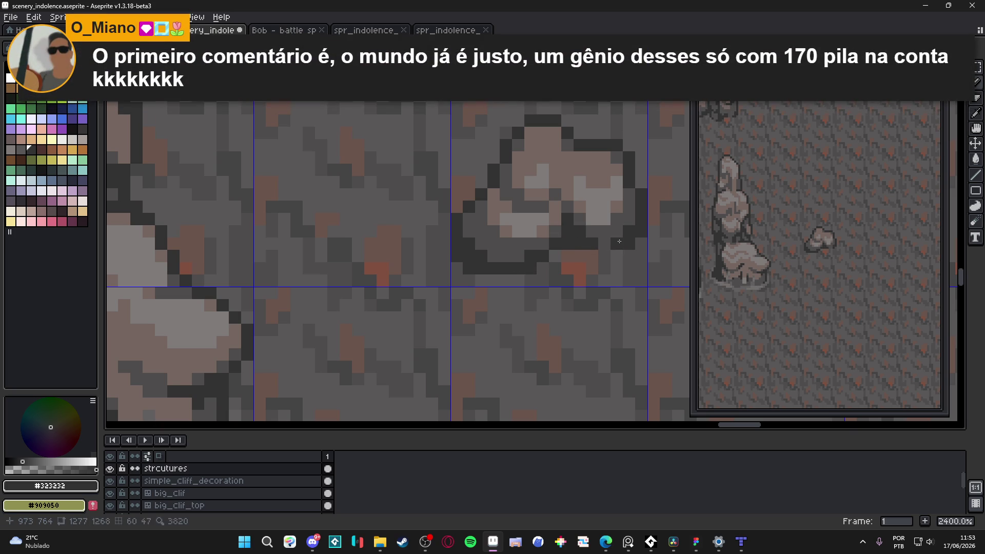
pyautogui.scroll(-5, 621, 246)
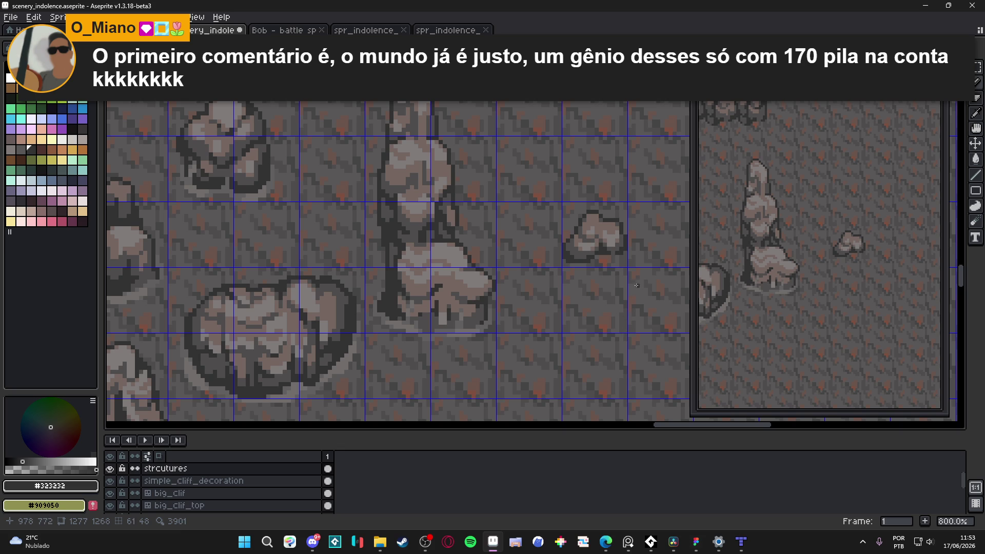
pyautogui.scroll(-3, 637, 284)
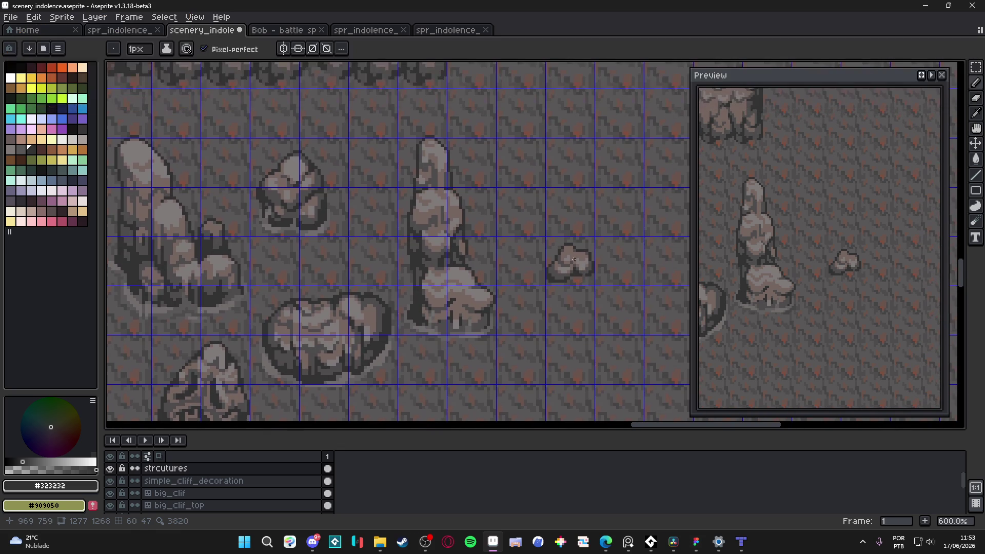
pyautogui.scroll(5, 571, 258)
pyautogui.scroll(3, 571, 257)
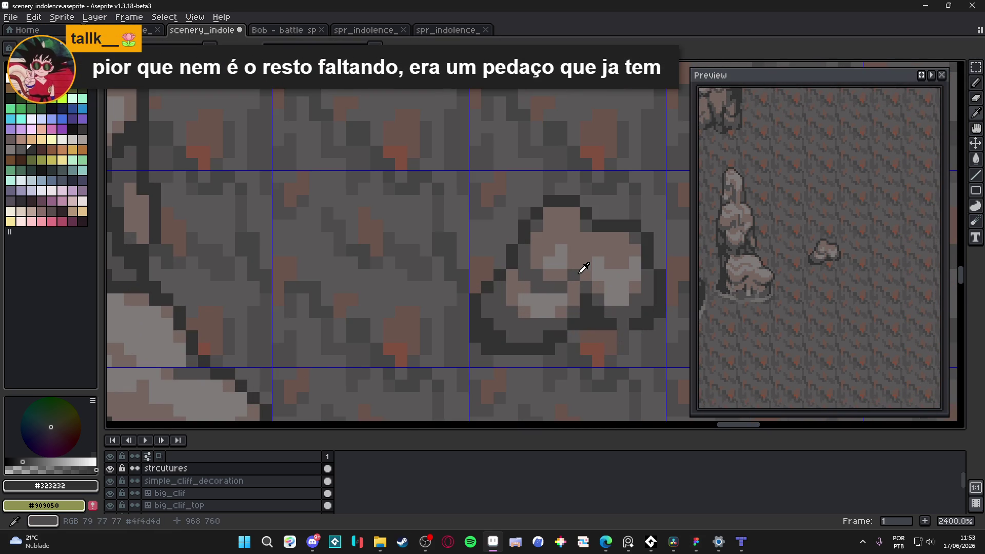
pyautogui.keyDown('alt'); pyautogui.click(584, 270); pyautogui.keyUp('alt')
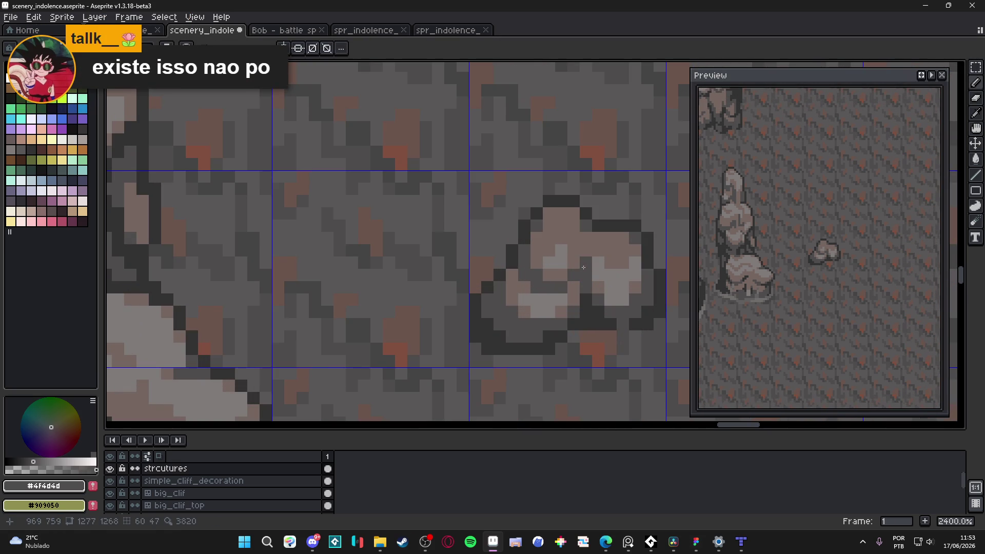
pyautogui.scroll(-5, 593, 284)
# - Save scenery_indolence.aseprite with Ctrl+S
pyautogui.hotkey('ctrl', 's')
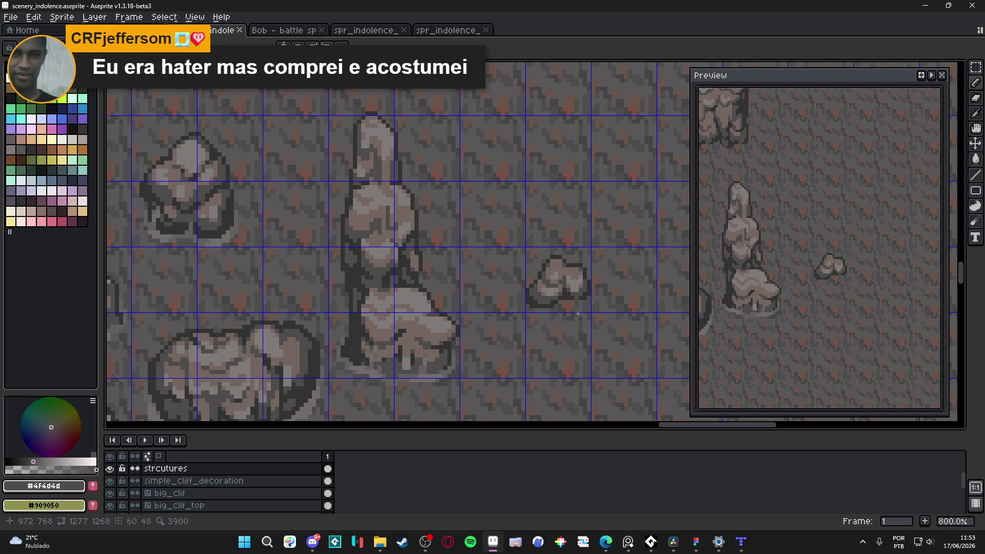
# - Select the small rock's grid tile and move the rock up about two pixels
pyautogui.scroll(-3, 564, 328)
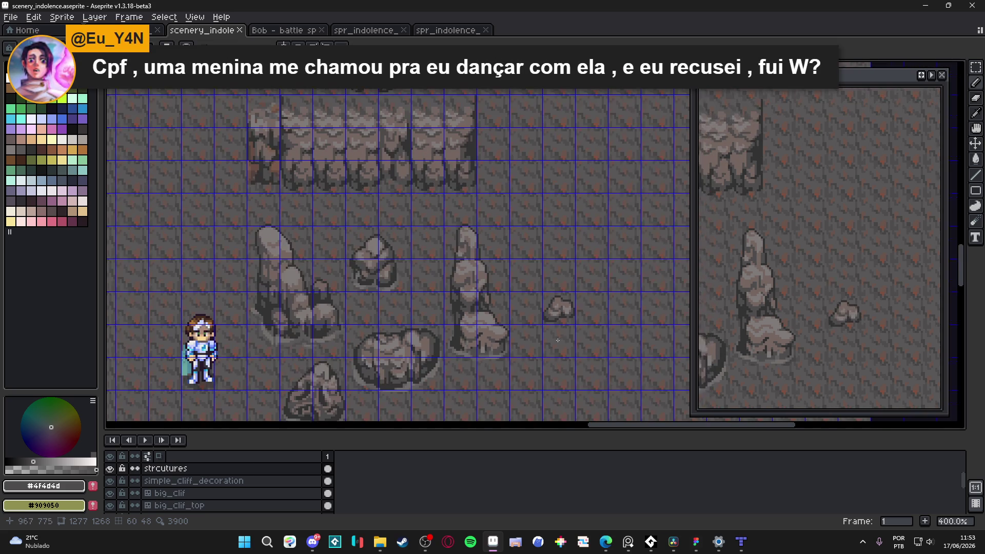
pyautogui.scroll(5, 558, 341)
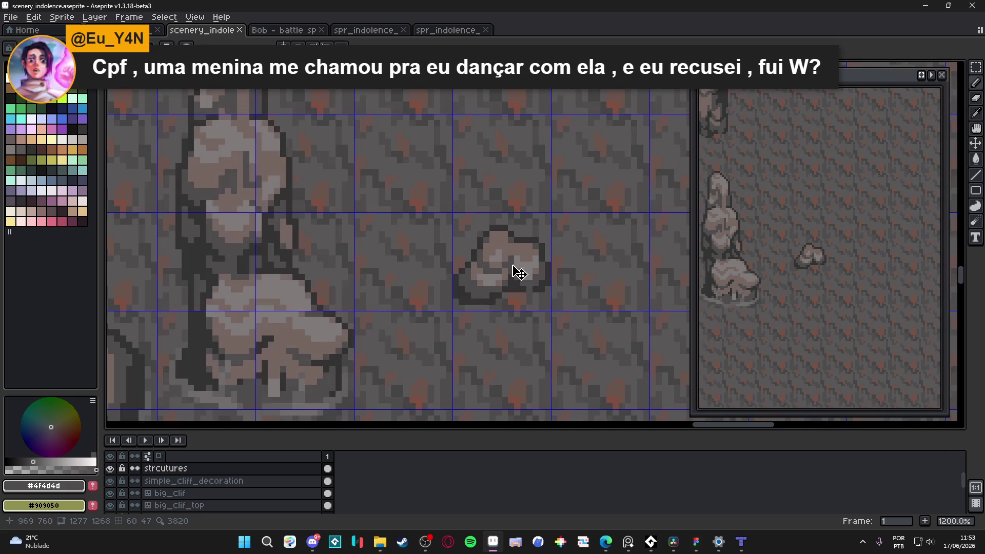
pyautogui.press('m')
pyautogui.click(510, 260)
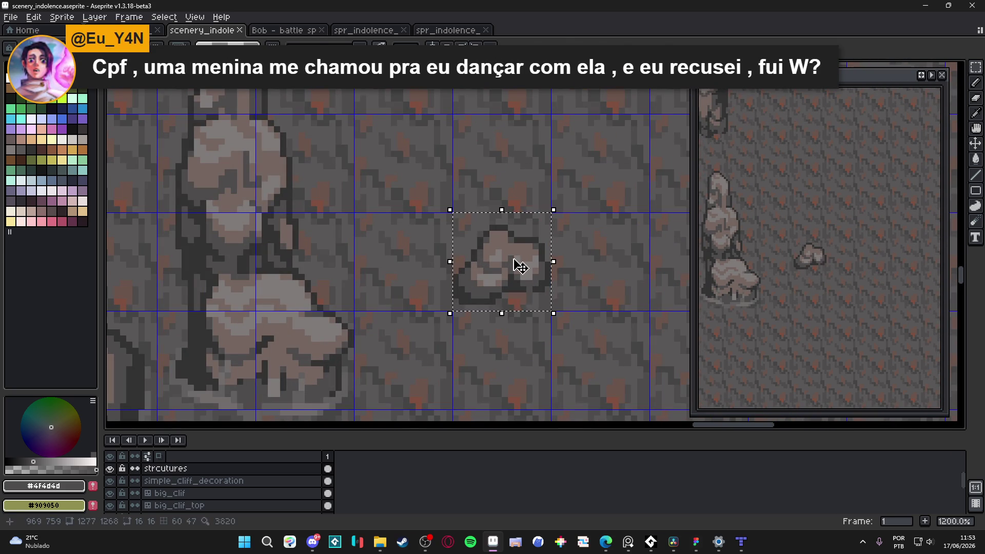
pyautogui.moveTo(521, 266); pyautogui.dragTo(520, 254)
pyautogui.hotkey('ctrl', 'd')
# - Pick ground grey #625f5f and paint a lighter strip under the rock
pyautogui.press('b')
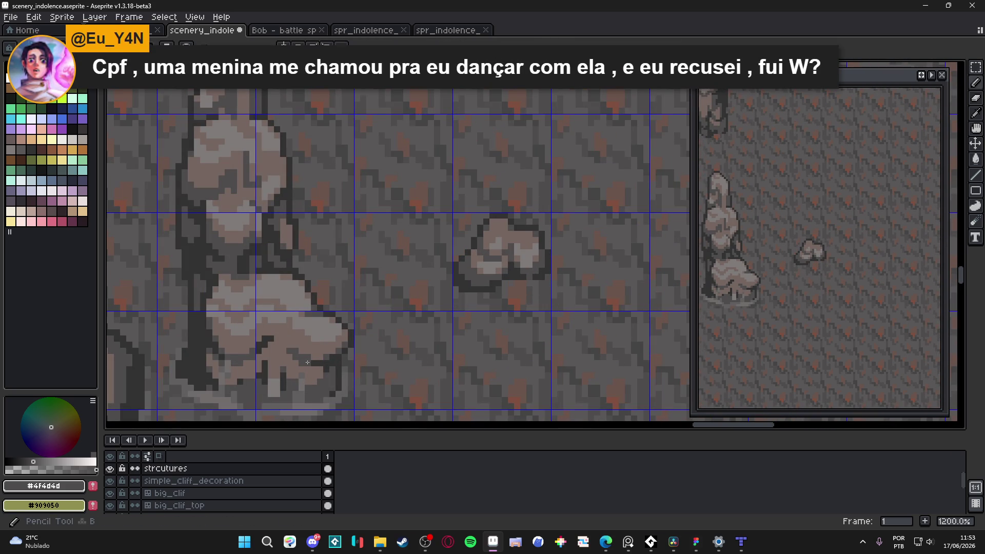
pyautogui.keyDown('alt'); pyautogui.click(352, 395); pyautogui.keyUp('alt')
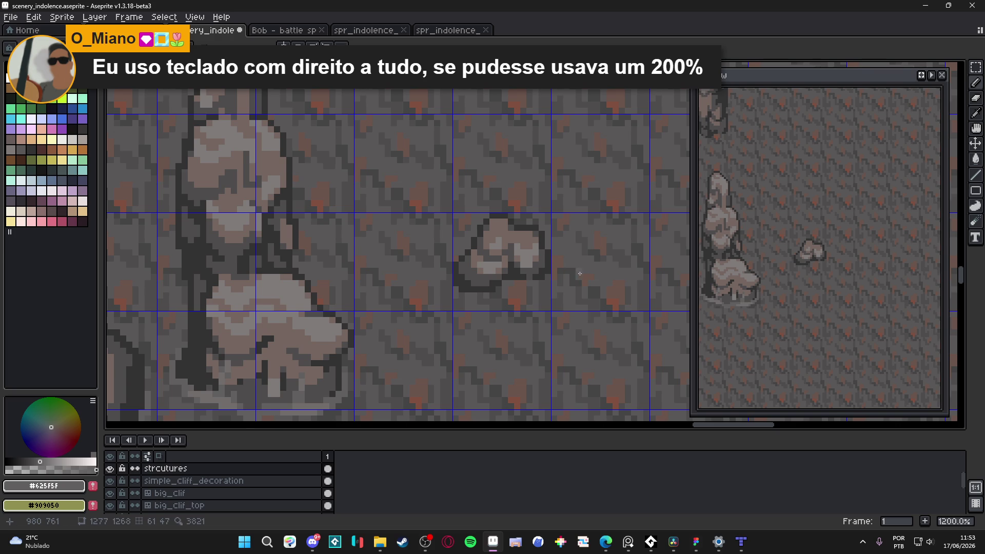
pyautogui.hscroll(1, 579, 274)
pyautogui.scroll(3, 508, 293)
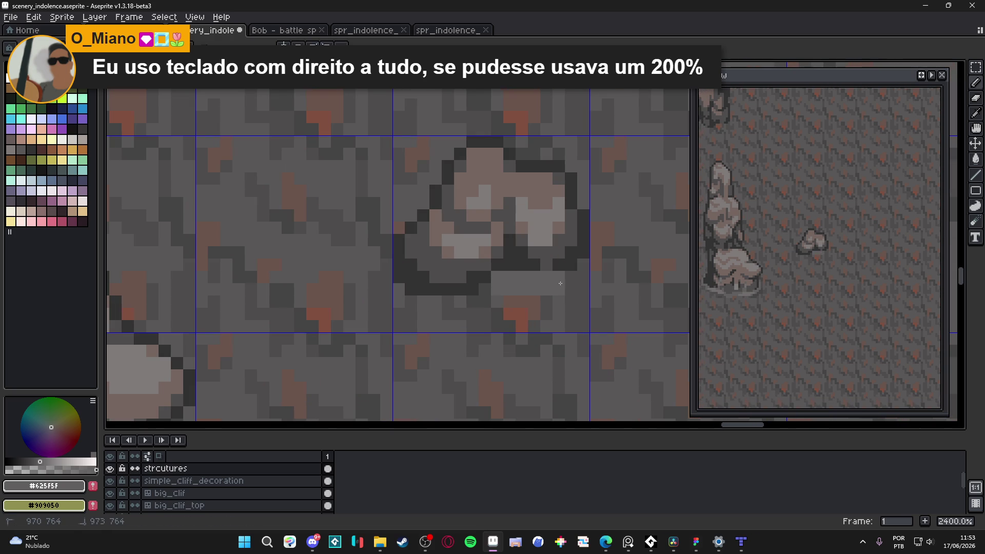
pyautogui.click(584, 265)
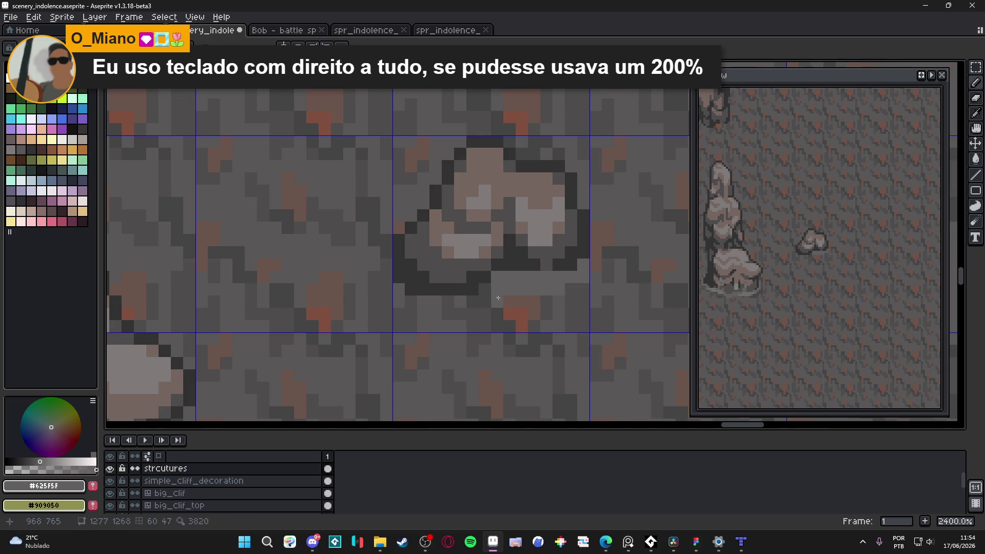
pyautogui.moveTo(485, 290)
pyautogui.mouseDown()
pyautogui.moveTo(485, 301)
pyautogui.moveTo(411, 301)
pyautogui.moveTo(416, 314)
pyautogui.moveTo(472, 314)
pyautogui.mouseUp()
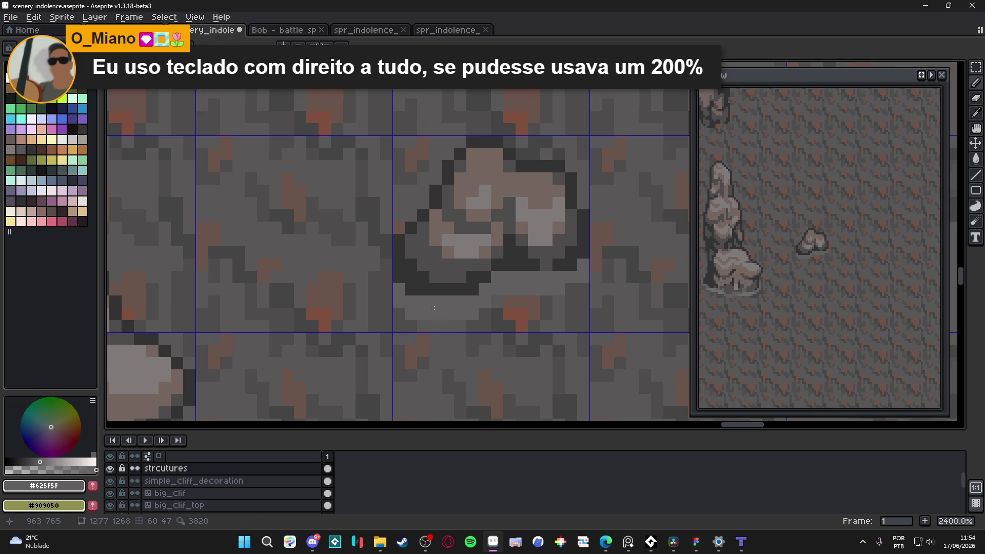
# - Pick grey #716d6c and lighten the ground pixels around the rock's base
pyautogui.scroll(-2, 404, 303)
pyautogui.keyDown('alt'); pyautogui.click(346, 376); pyautogui.keyUp('alt')
pyautogui.scroll(4, 535, 253)
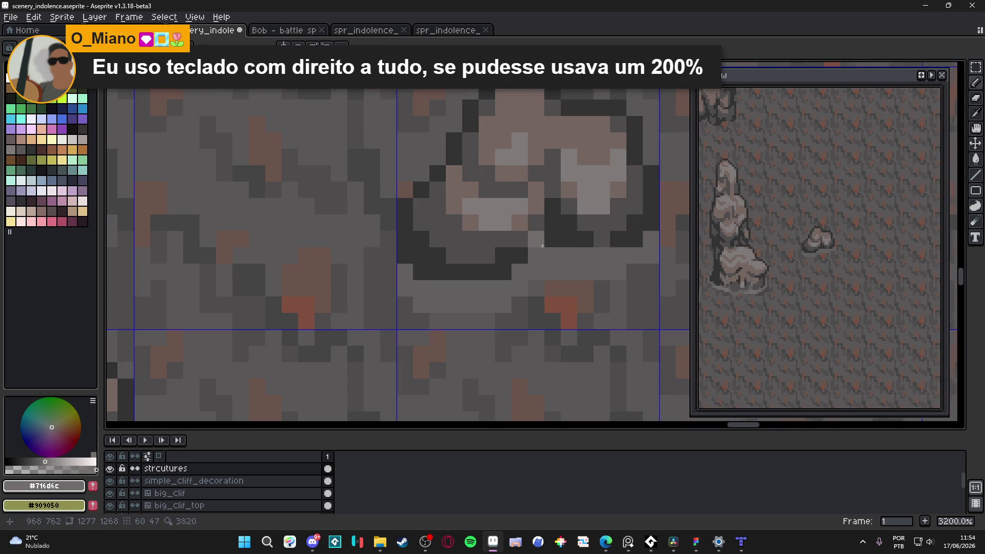
pyautogui.moveTo(568, 256)
pyautogui.mouseDown()
pyautogui.moveTo(585, 272)
pyautogui.moveTo(604, 265)
pyautogui.mouseUp()
pyautogui.click(618, 255)
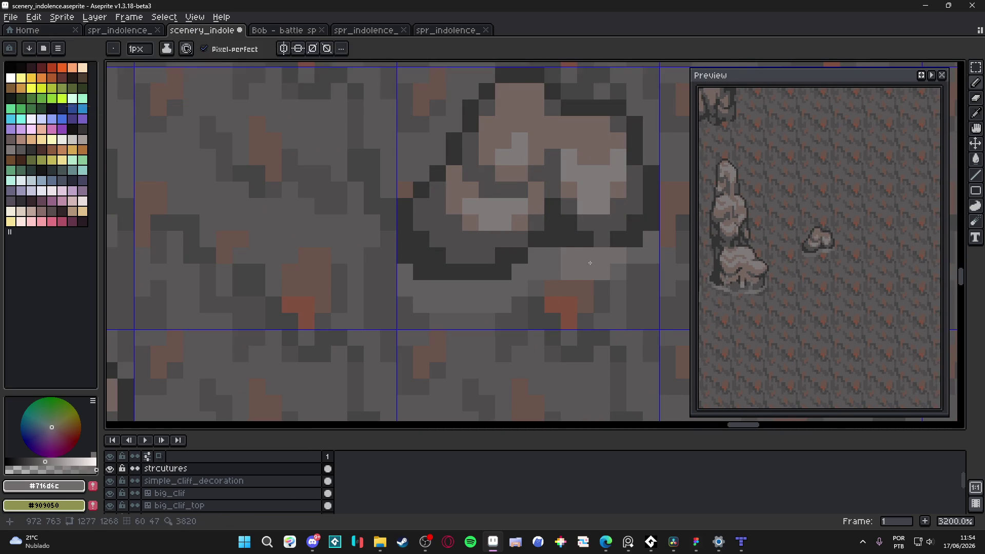
pyautogui.click(553, 272)
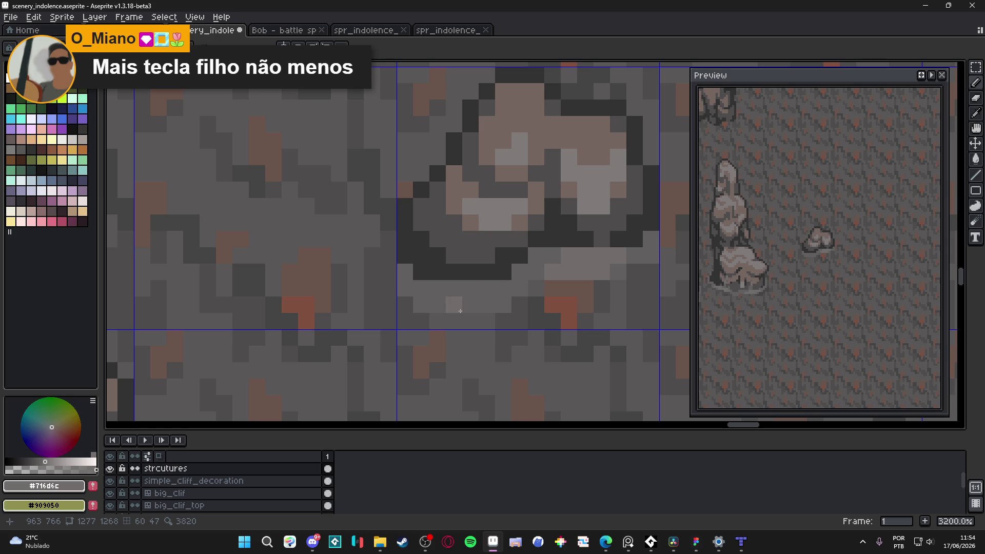
pyautogui.moveTo(455, 305)
pyautogui.mouseDown()
pyautogui.moveTo(438, 303)
pyautogui.moveTo(470, 287)
pyautogui.moveTo(481, 295)
pyautogui.mouseUp()
pyautogui.scroll(-6, 481, 295)
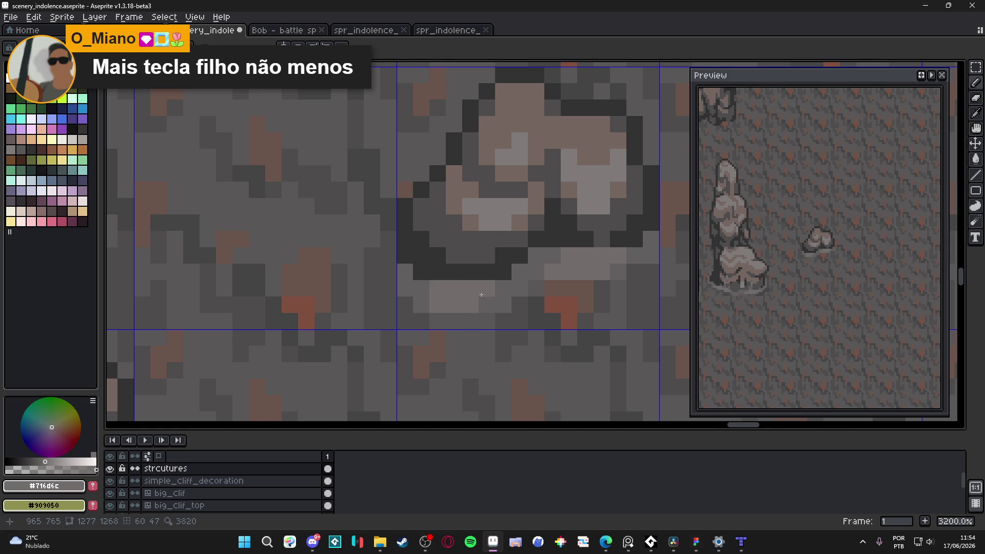
pyautogui.scroll(-2, 494, 327)
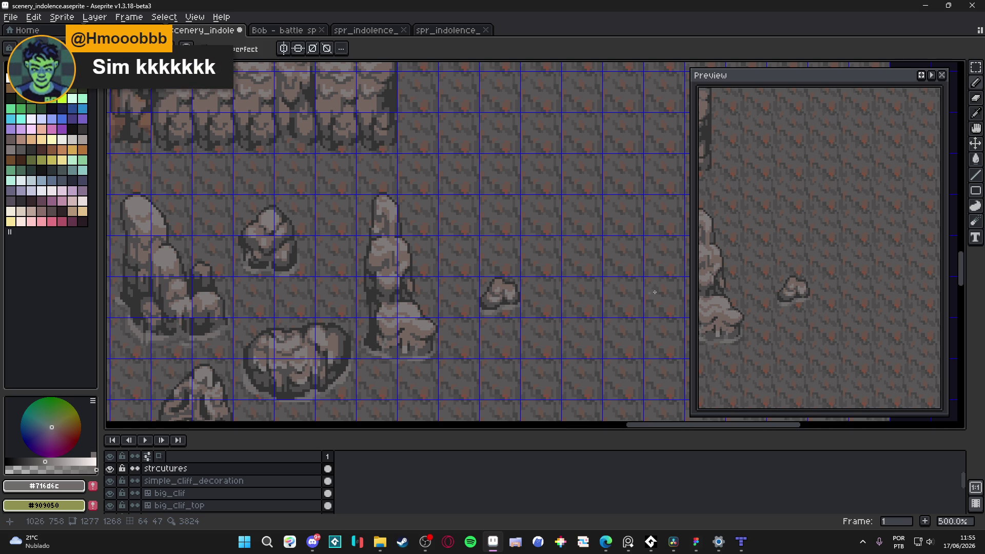
pyautogui.scroll(-2, 655, 292)
pyautogui.hotkey('ctrl', "'")
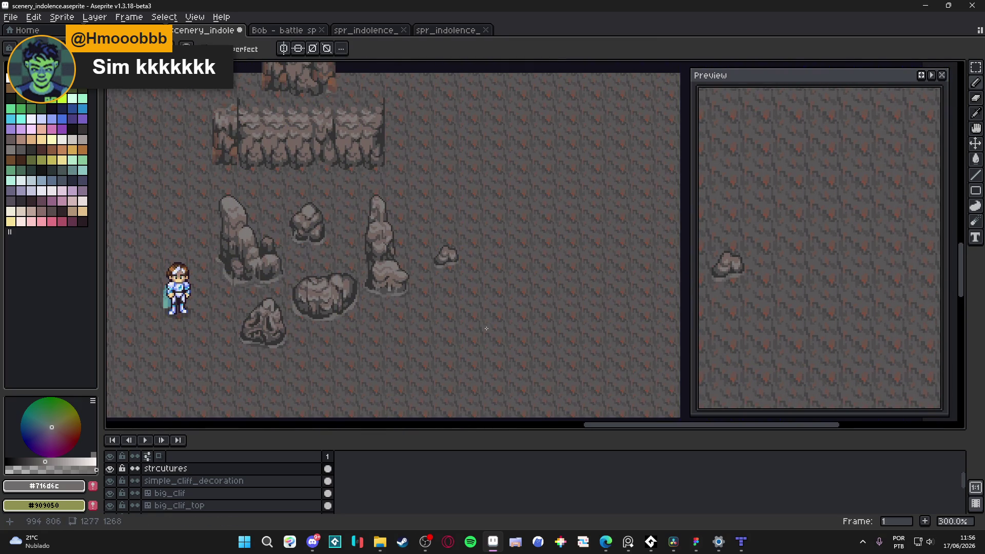
pyautogui.hotkey('ctrl', "'")
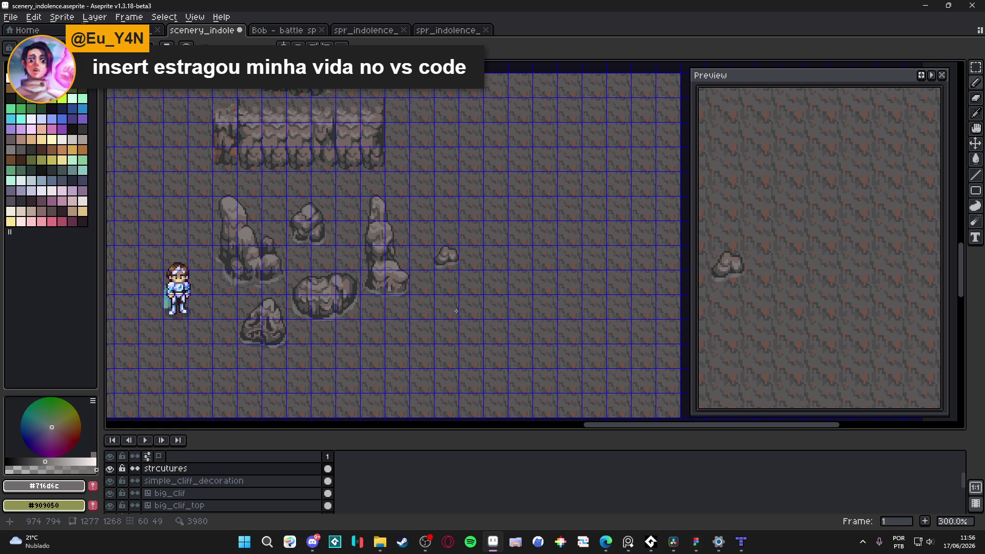
# - Close the tree, rock and Bob battle sprite documents, returning to scenery_indolence
pyautogui.scroll(1, 452, 259)
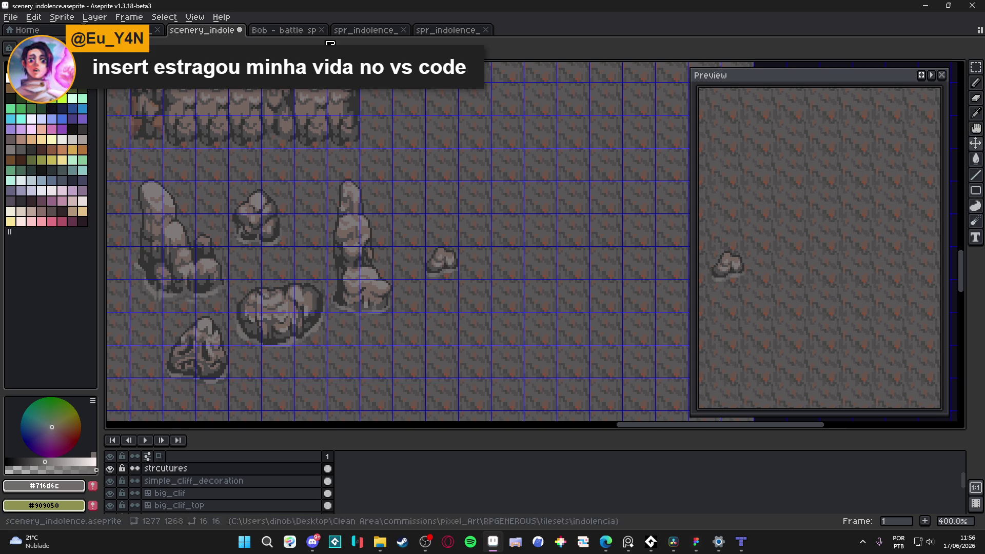
pyautogui.click(360, 31)
pyautogui.click(426, 31)
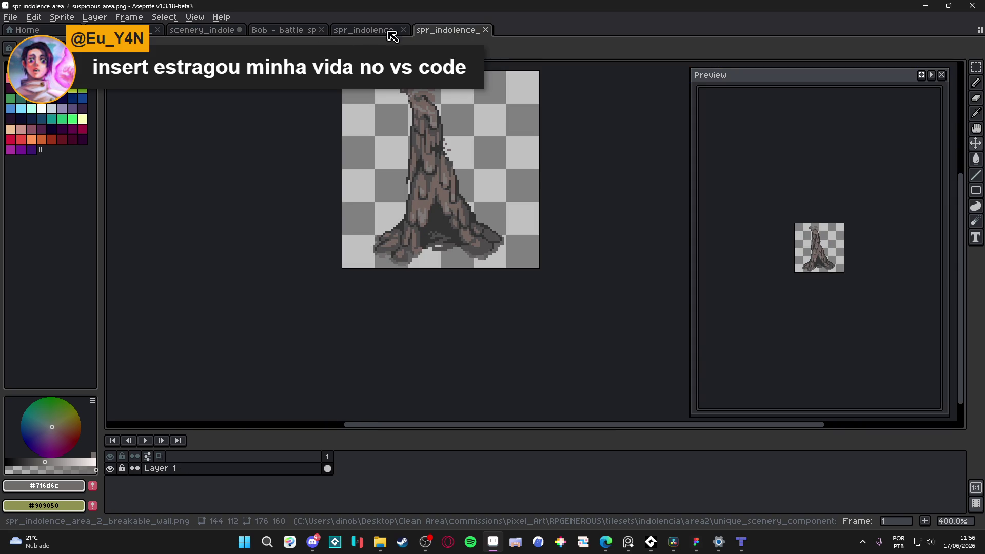
pyautogui.click(486, 31)
pyautogui.click(403, 31)
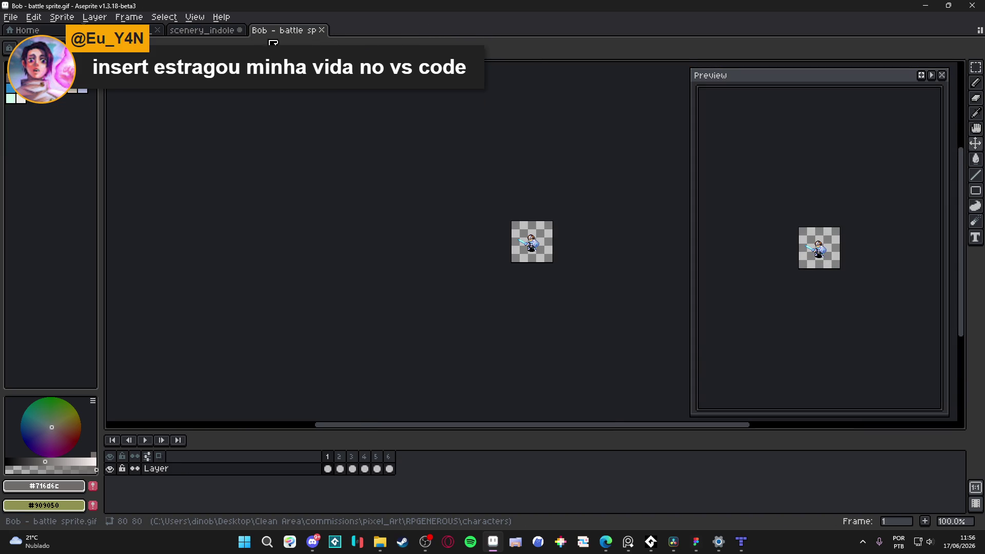
pyautogui.click(321, 31)
pyautogui.click(148, 34)
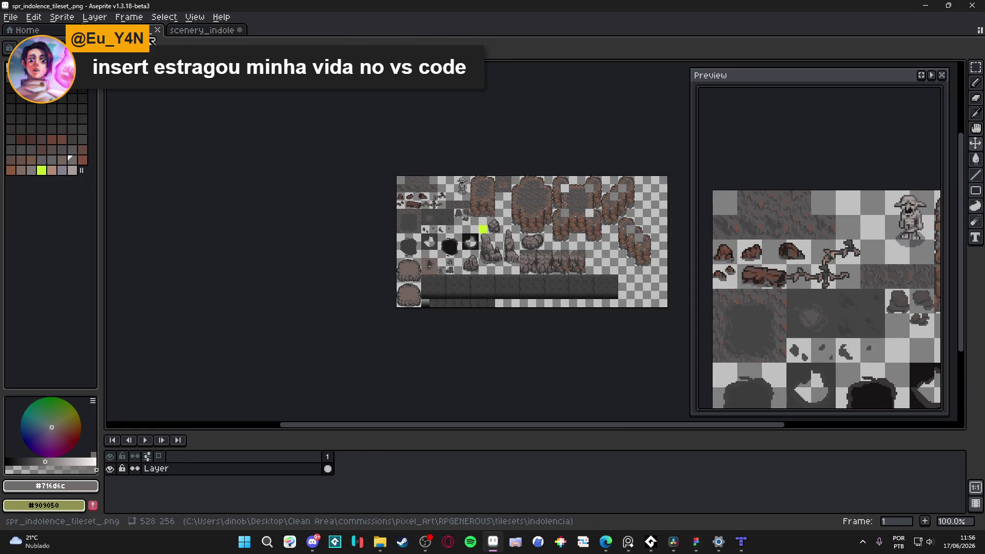
pyautogui.click(205, 34)
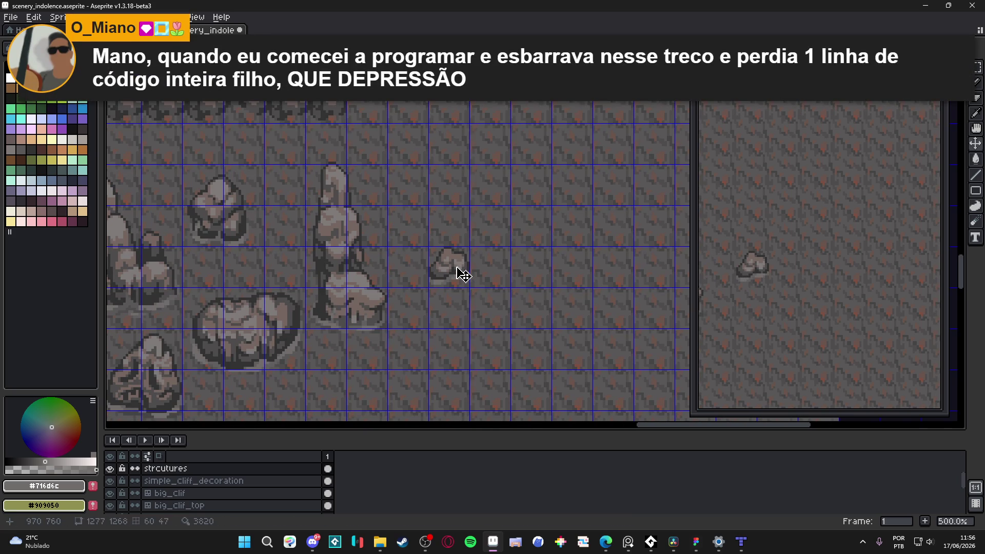
# - Select the small rock's grid cell with the rectangle marquee, then deselect it
pyautogui.press('m')
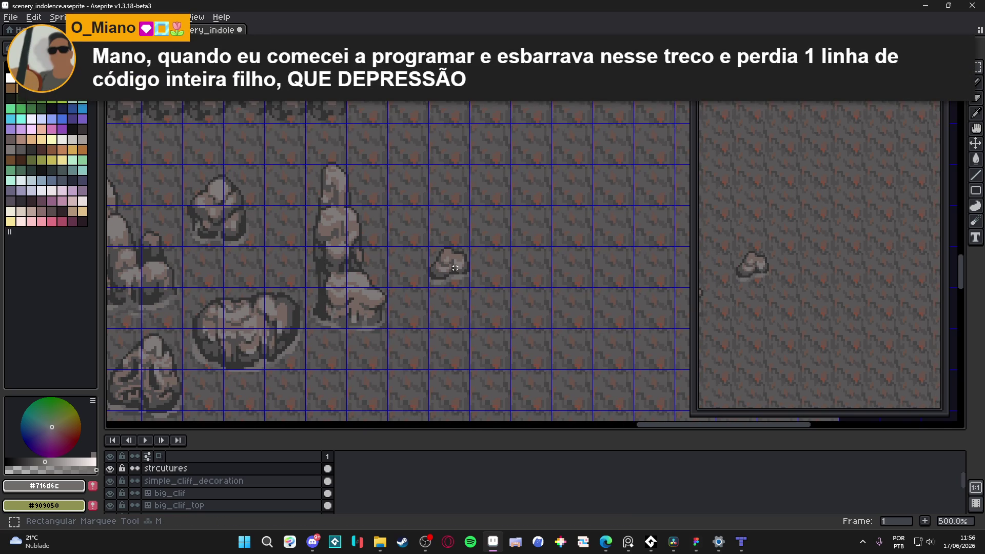
pyautogui.click(455, 267)
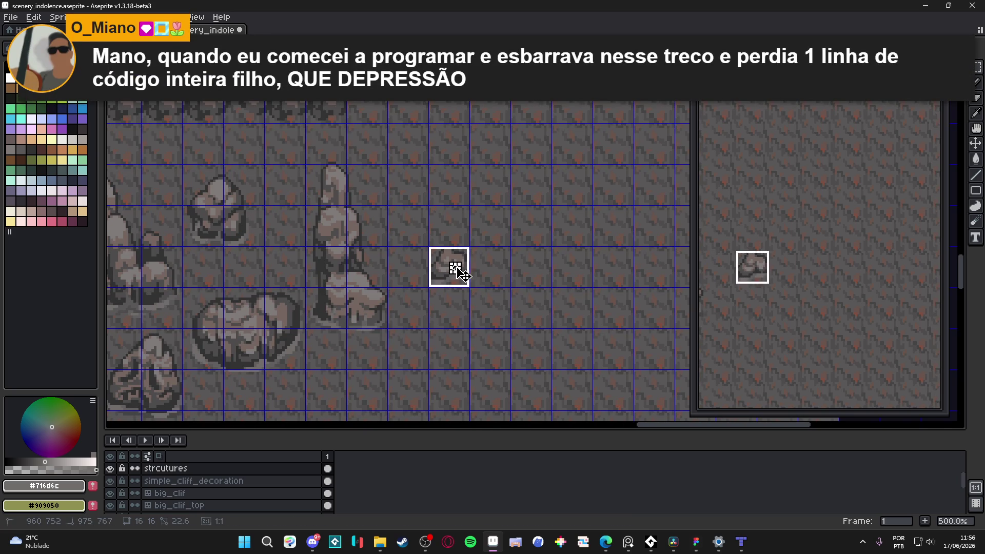
pyautogui.click(427, 195)
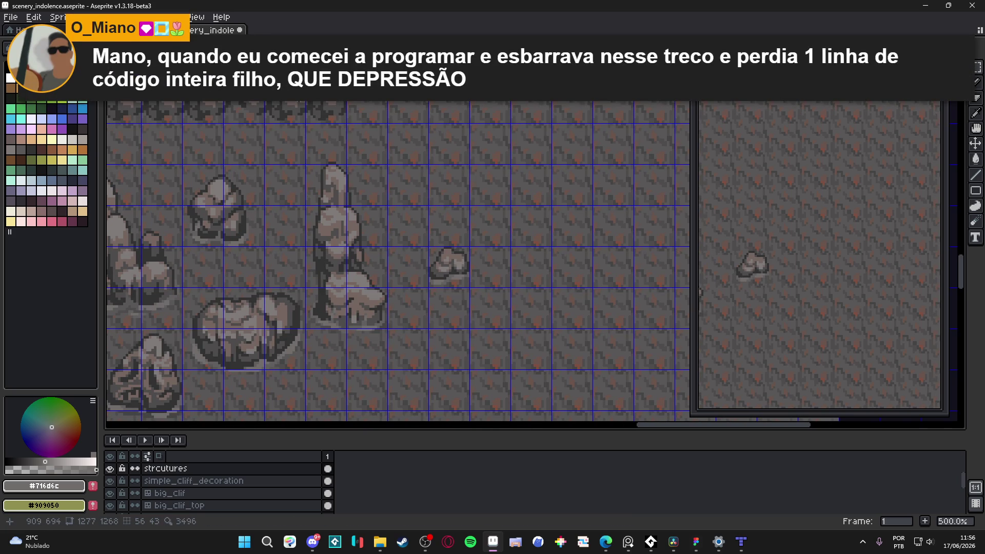
# - Zoom in on the small rock tile in the tileset sheet, deselect, and switch to Tiled
pyautogui.hotkey('ctrl', 'Tab')
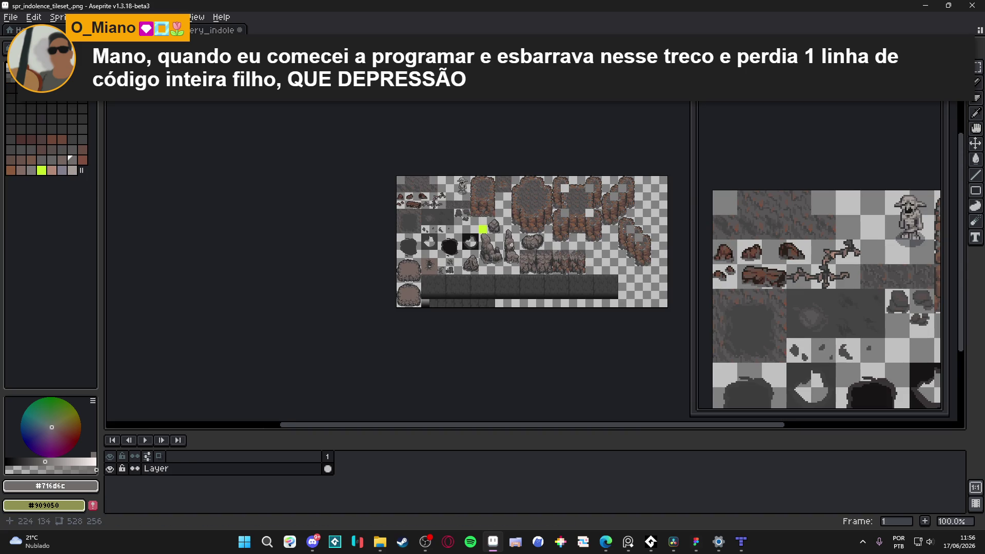
pyautogui.scroll(1, 528, 252)
pyautogui.scroll(1, 508, 221)
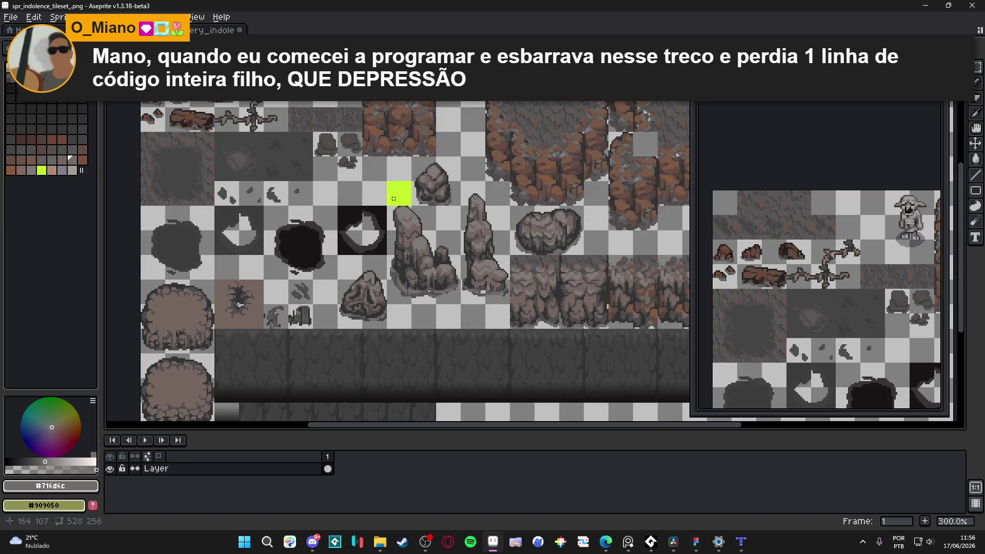
pyautogui.scroll(4, 451, 177)
pyautogui.click(484, 170)
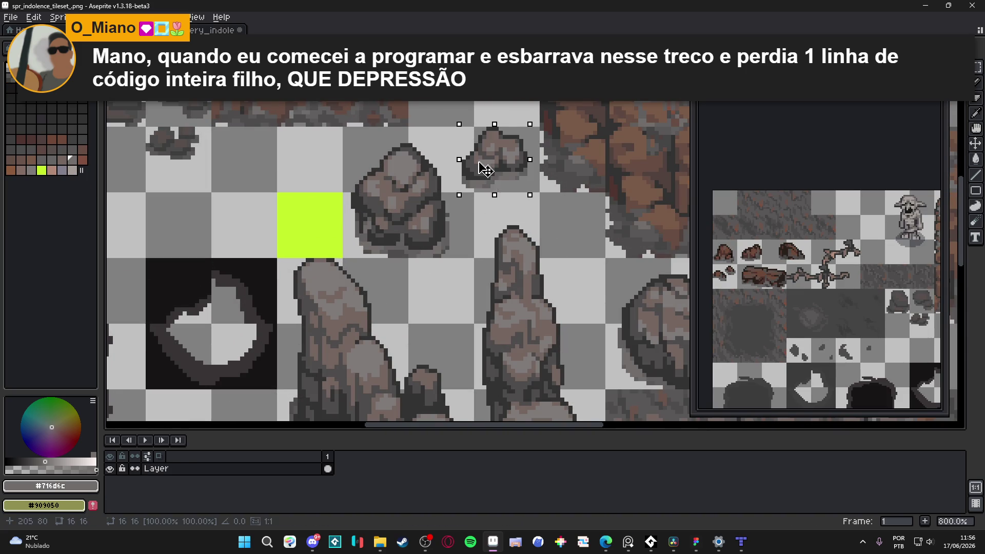
pyautogui.hotkey('ctrl', 'd')
pyautogui.scroll(-1, 510, 192)
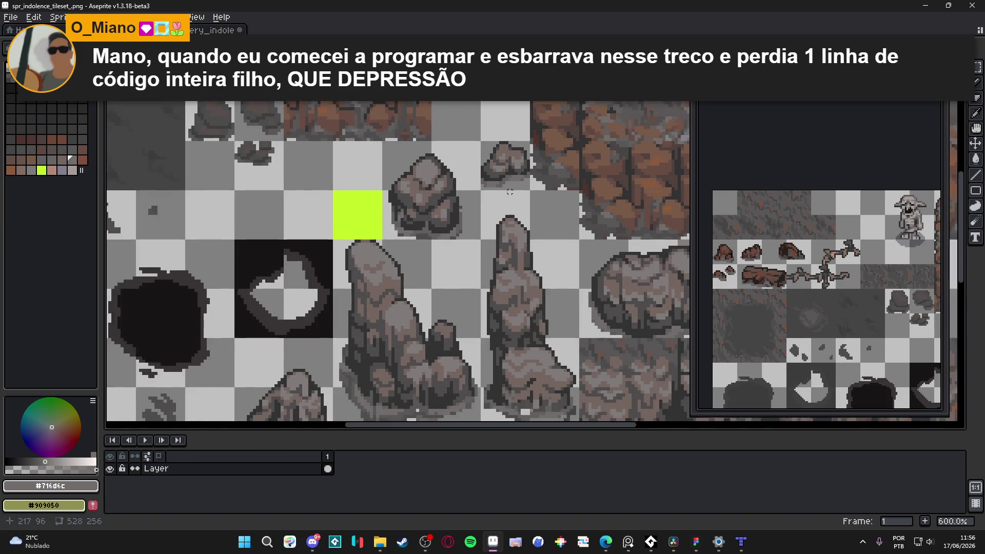
pyautogui.hotkey('alt', 'Tab')
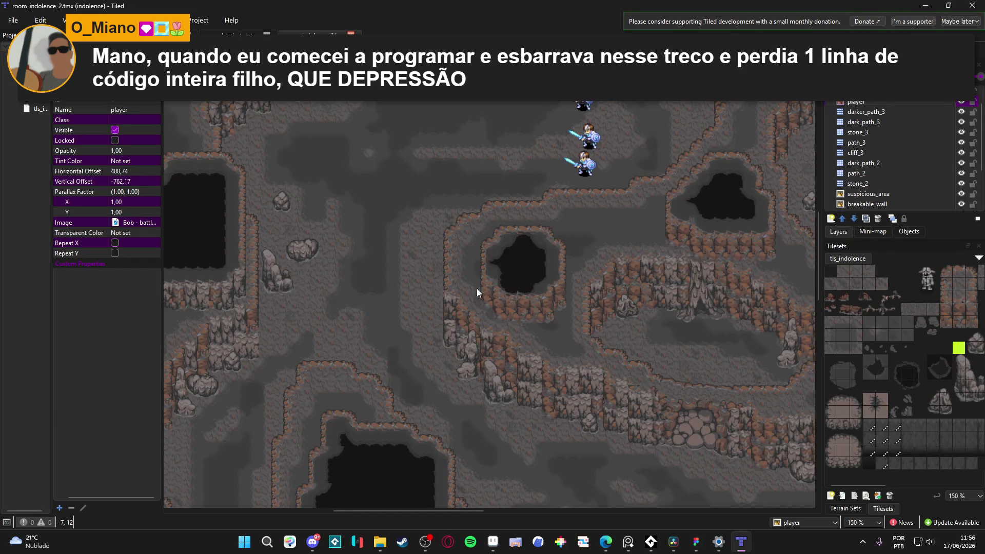
# - Choose the small rock tile from tls_indolence and make cliff_1 the working layer
pyautogui.moveTo(476, 288); pyautogui.dragTo(589, 324)
pyautogui.scroll(-2, 528, 311)
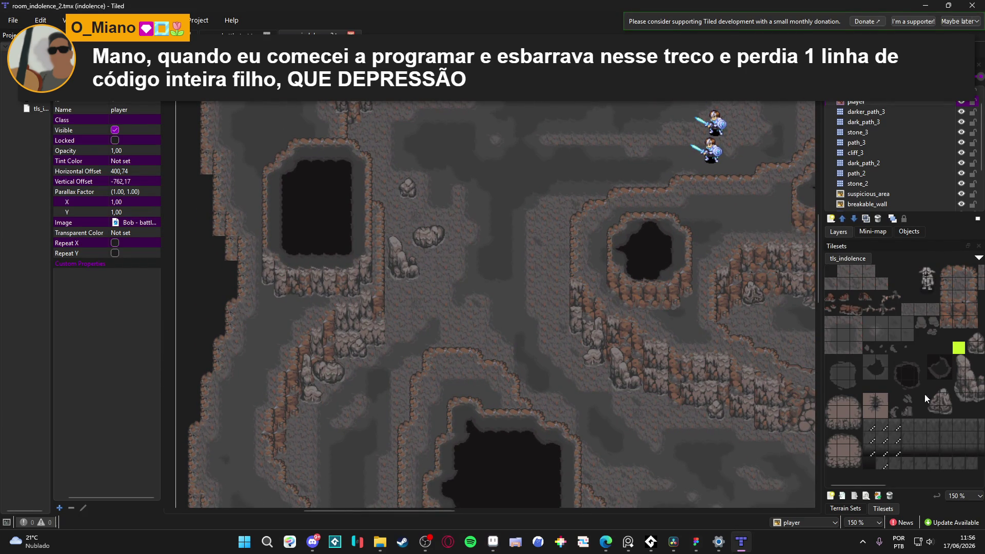
pyautogui.hscroll(3, 903, 328)
pyautogui.click(919, 335)
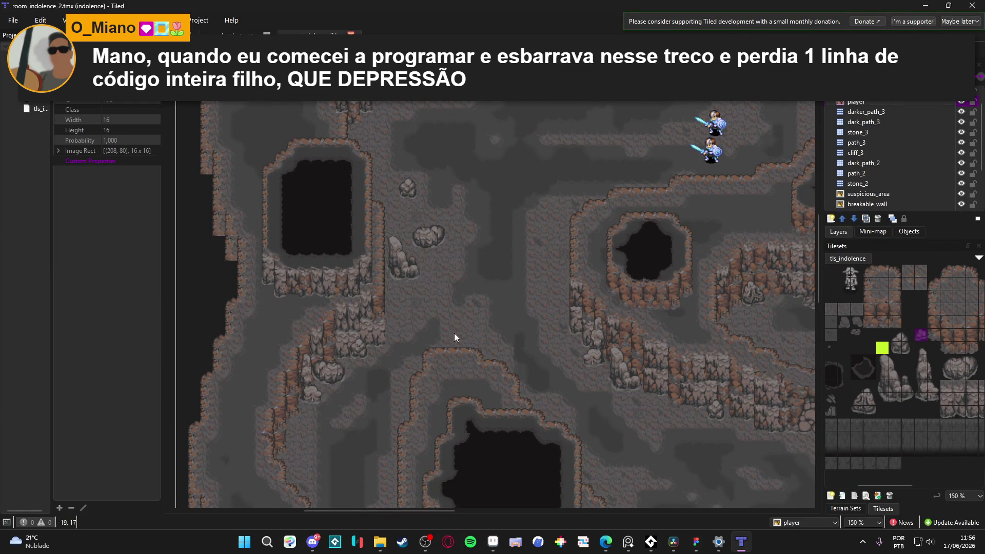
pyautogui.scroll(-2, 869, 162)
pyautogui.click(879, 164)
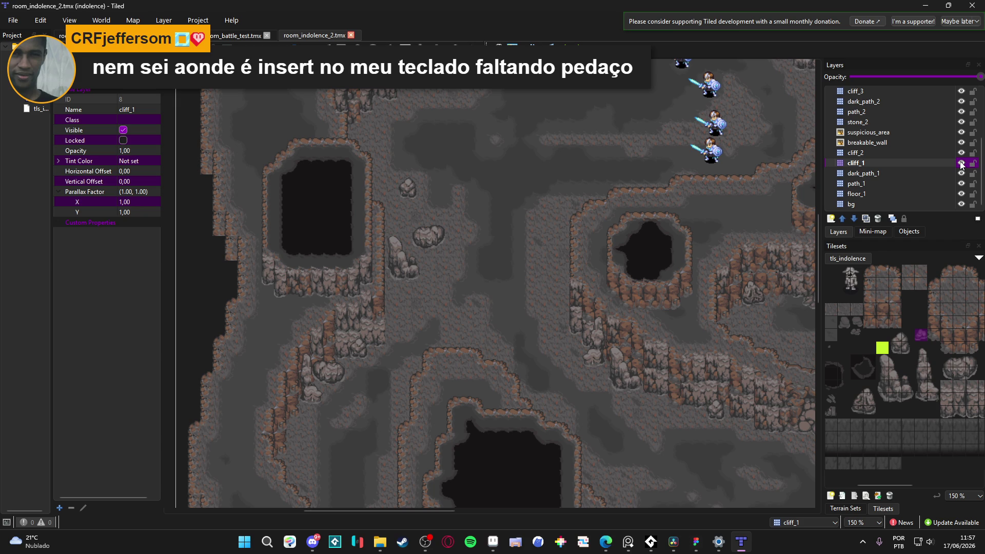
pyautogui.click(874, 184)
pyautogui.scroll(1, 947, 185)
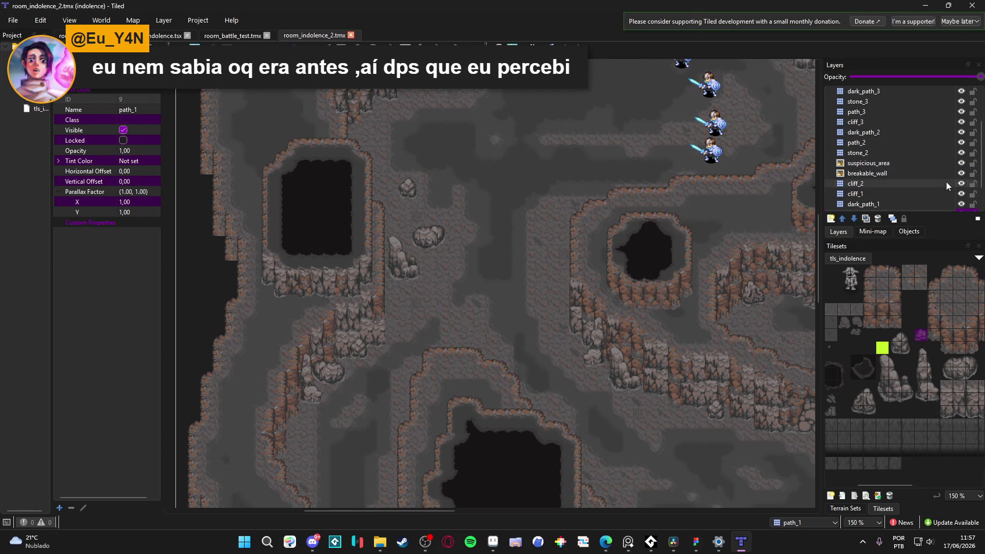
pyautogui.click(949, 154)
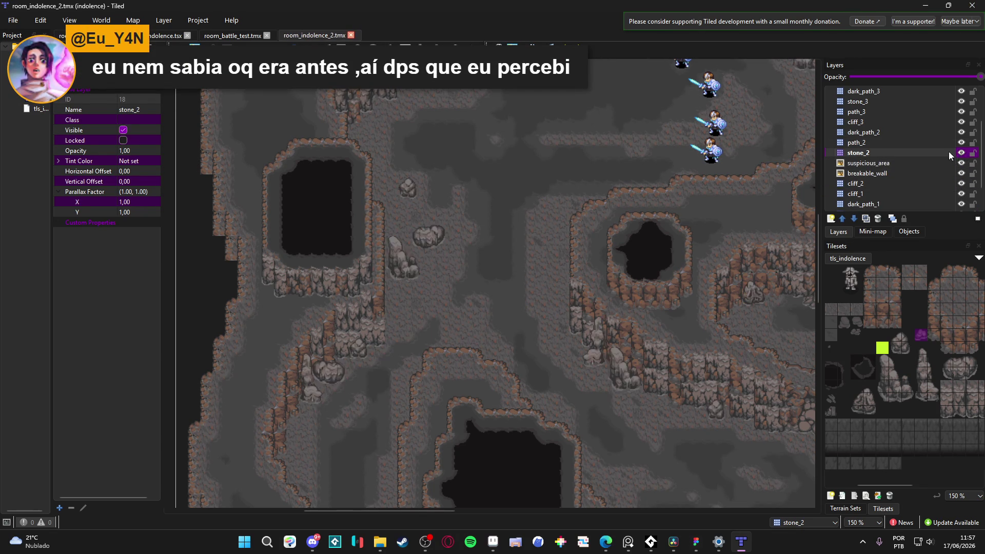
pyautogui.hscroll(3, 958, 359)
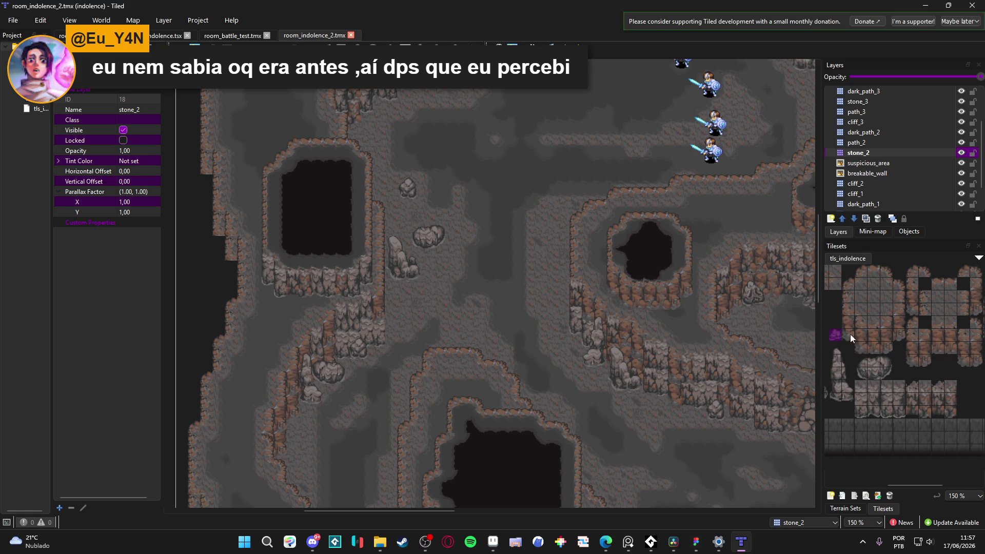
pyautogui.hscroll(-4, 274, 215)
pyautogui.scroll(-5, 476, 340)
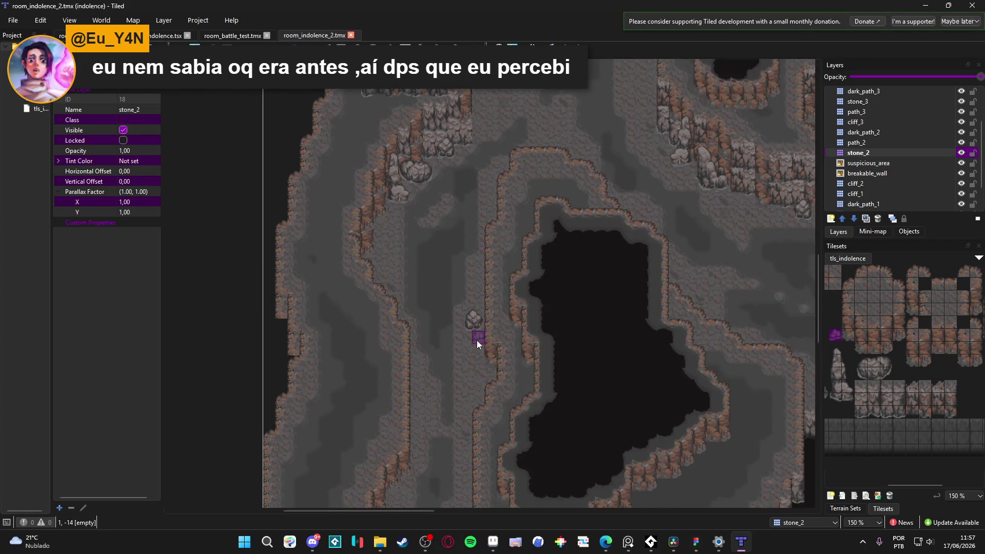
pyautogui.scroll(2, 466, 427)
pyautogui.click(463, 409)
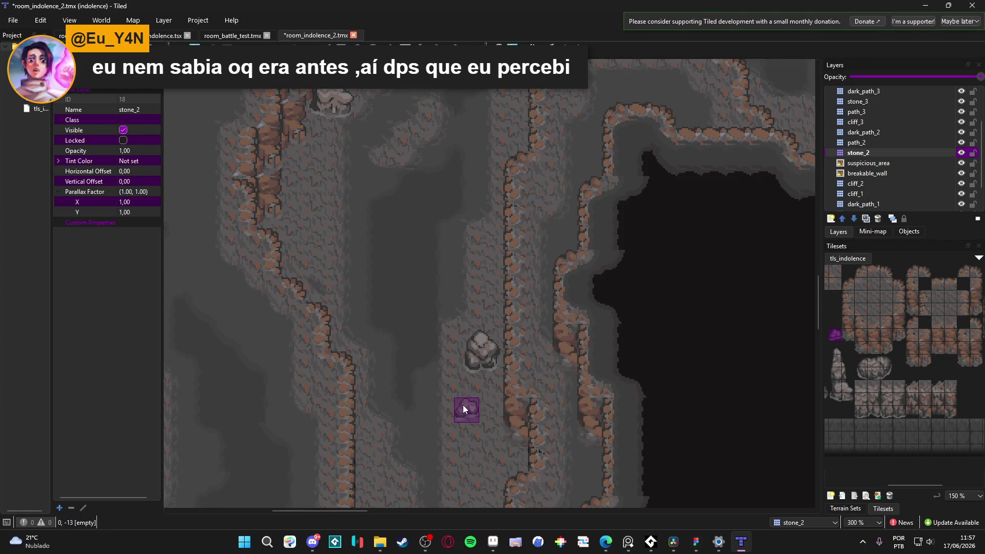
pyautogui.scroll(3, 559, 335)
pyautogui.hscroll(-2, 462, 308)
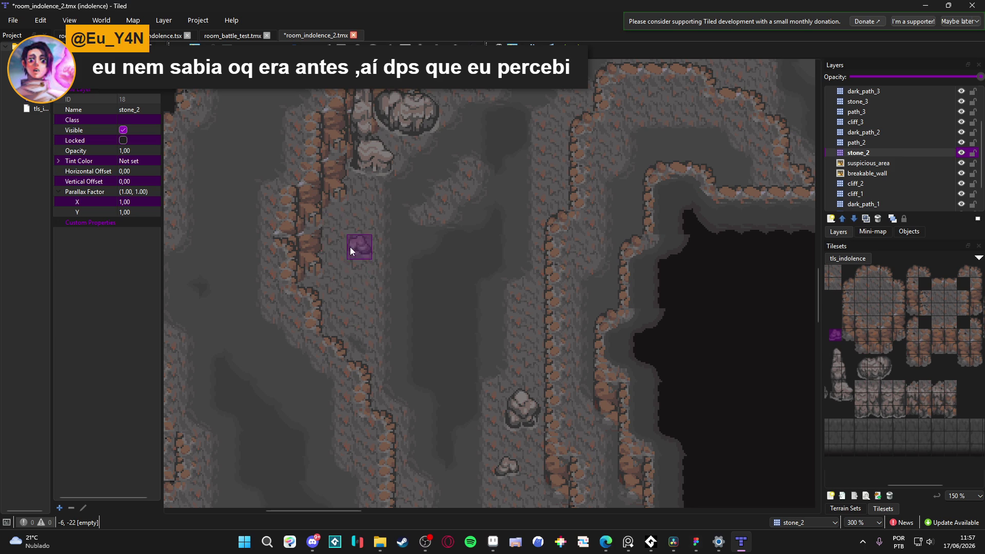
pyautogui.scroll(-1, 595, 188)
pyautogui.scroll(-3, 482, 303)
pyautogui.hscroll(2, 482, 303)
pyautogui.scroll(3, 481, 303)
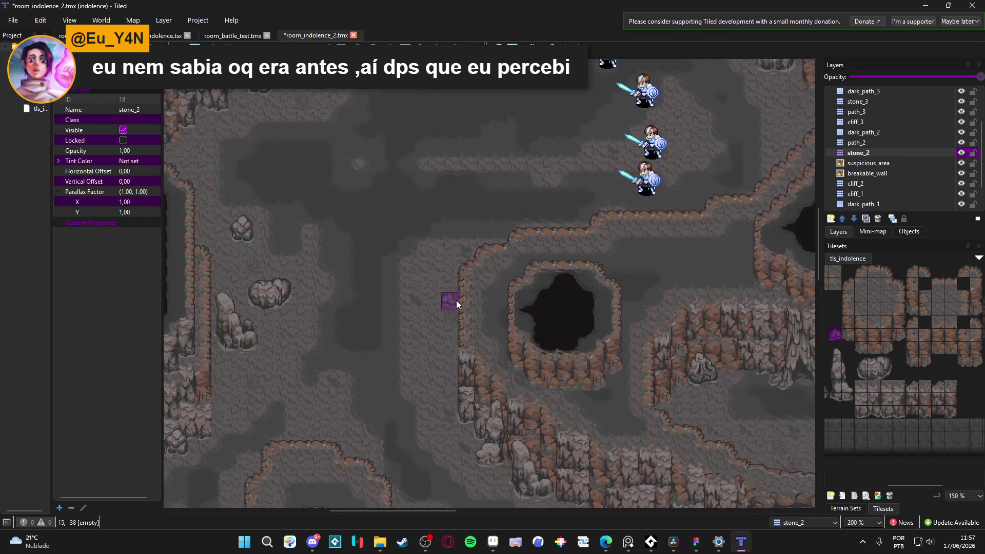
pyautogui.hscroll(4, 461, 308)
pyautogui.scroll(-3, 688, 313)
pyautogui.hscroll(3, 688, 313)
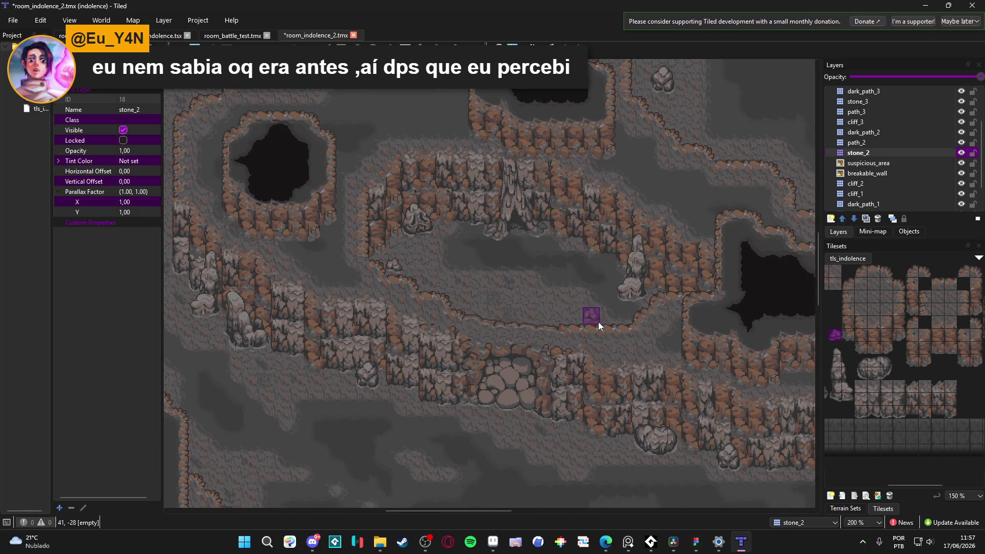
pyautogui.scroll(-3, 590, 308)
pyautogui.hscroll(2, 534, 270)
pyautogui.scroll(-1, 533, 270)
pyautogui.hscroll(-1, 534, 271)
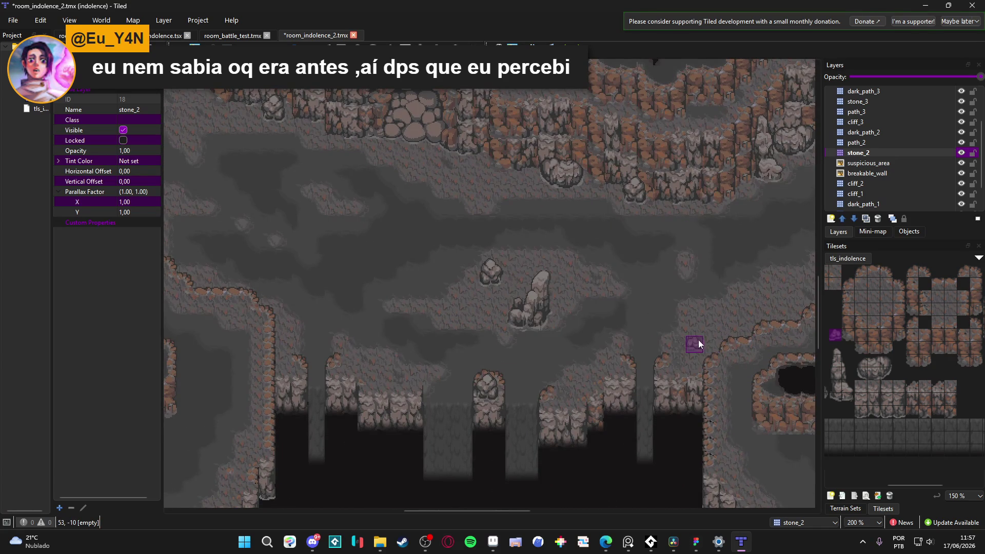
pyautogui.hscroll(3, 534, 356)
pyautogui.scroll(2, 462, 314)
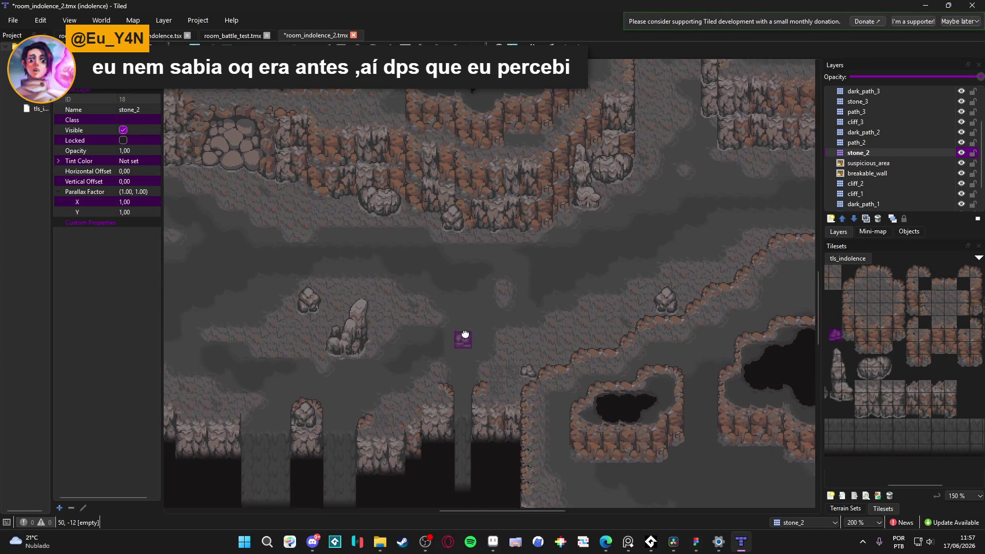
pyautogui.hscroll(-5, 652, 310)
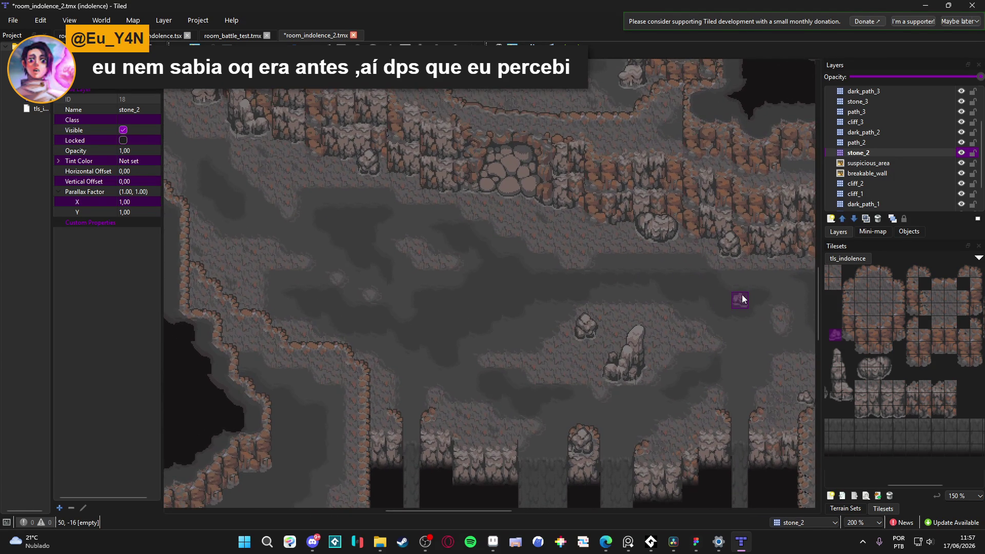
pyautogui.moveTo(741, 301)
pyautogui.mouseDown()
pyautogui.moveTo(406, 287)
pyautogui.moveTo(474, 424)
pyautogui.mouseUp()
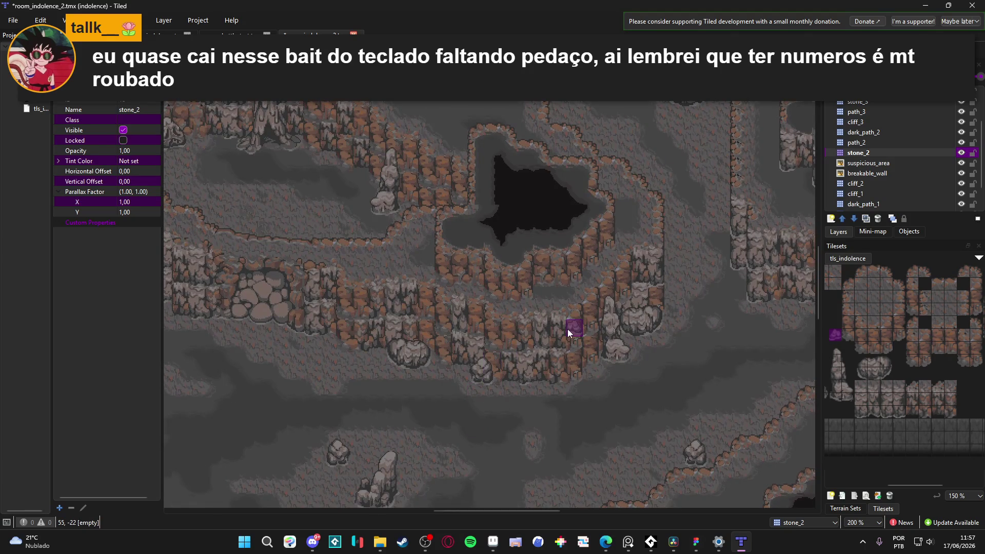
pyautogui.moveTo(567, 329); pyautogui.dragTo(480, 306)
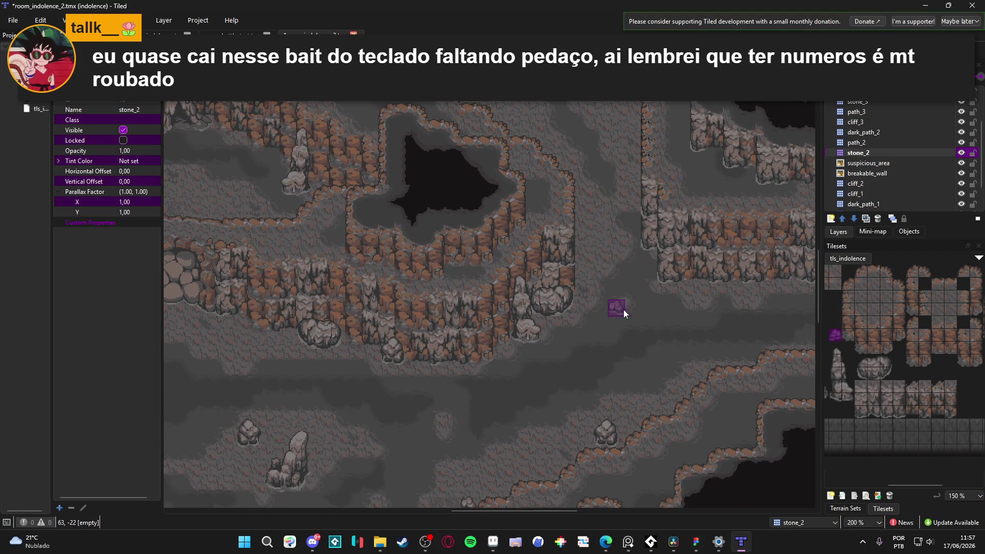
pyautogui.moveTo(629, 309)
pyautogui.mouseDown()
pyautogui.moveTo(568, 303)
pyautogui.moveTo(540, 255)
pyautogui.mouseUp()
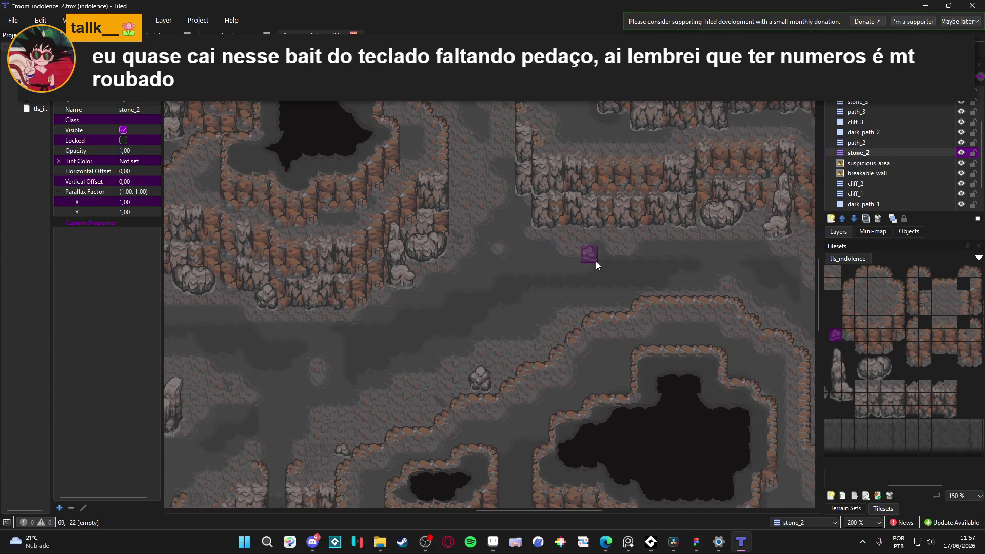
pyautogui.scroll(-2, 590, 307)
pyautogui.hscroll(1, 615, 337)
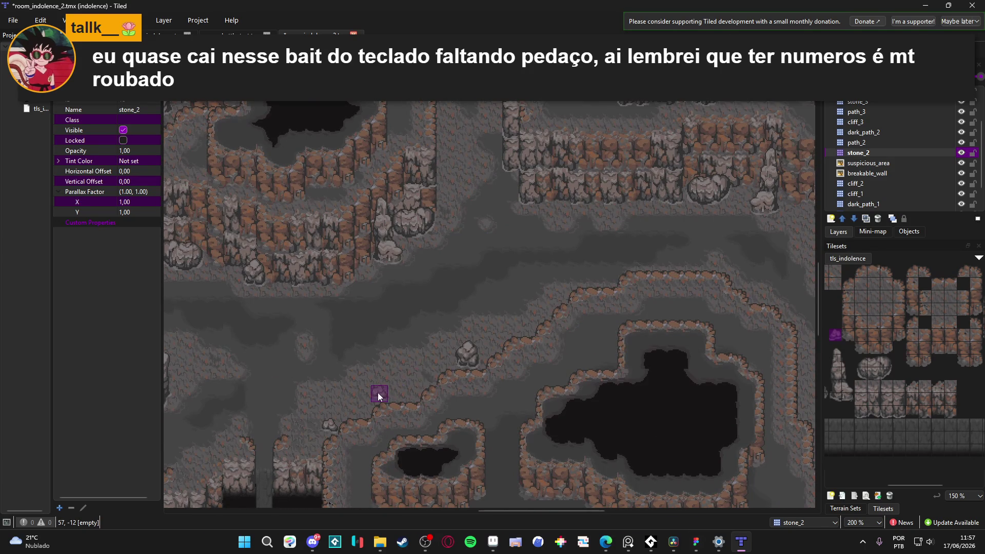
pyautogui.hscroll(5, 294, 277)
pyautogui.scroll(-1, 294, 277)
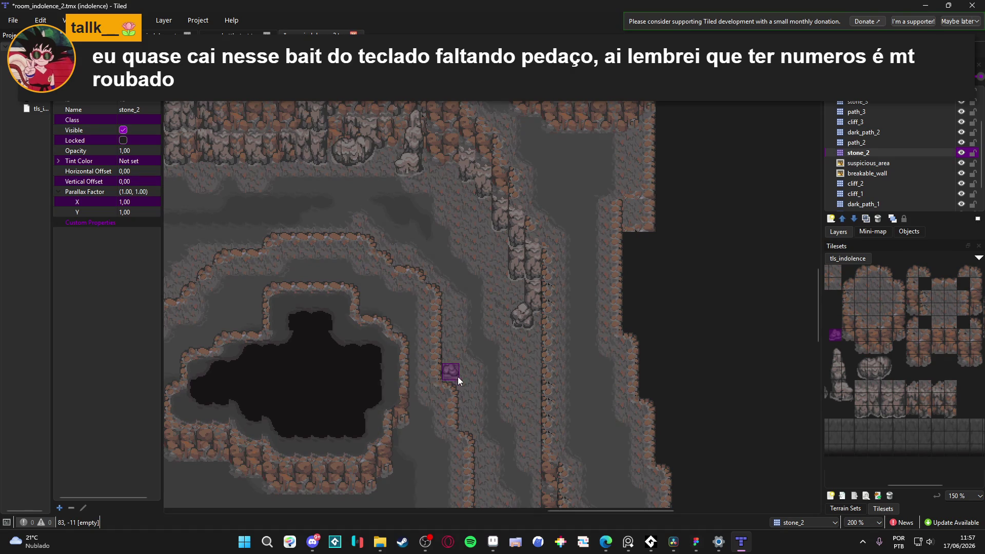
pyautogui.scroll(1, 345, 275)
pyautogui.hscroll(-1, 345, 275)
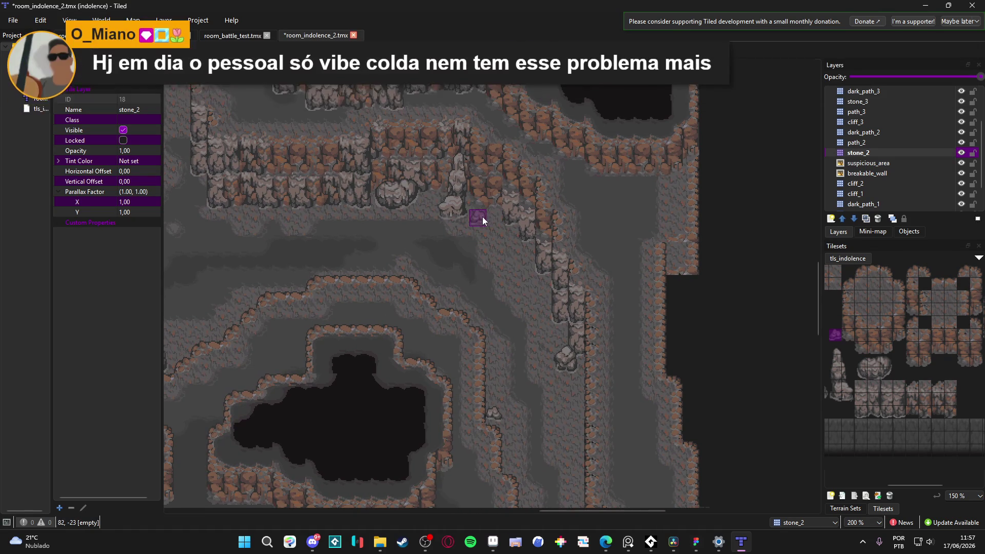
pyautogui.hscroll(-4, 447, 272)
pyautogui.scroll(3, 374, 319)
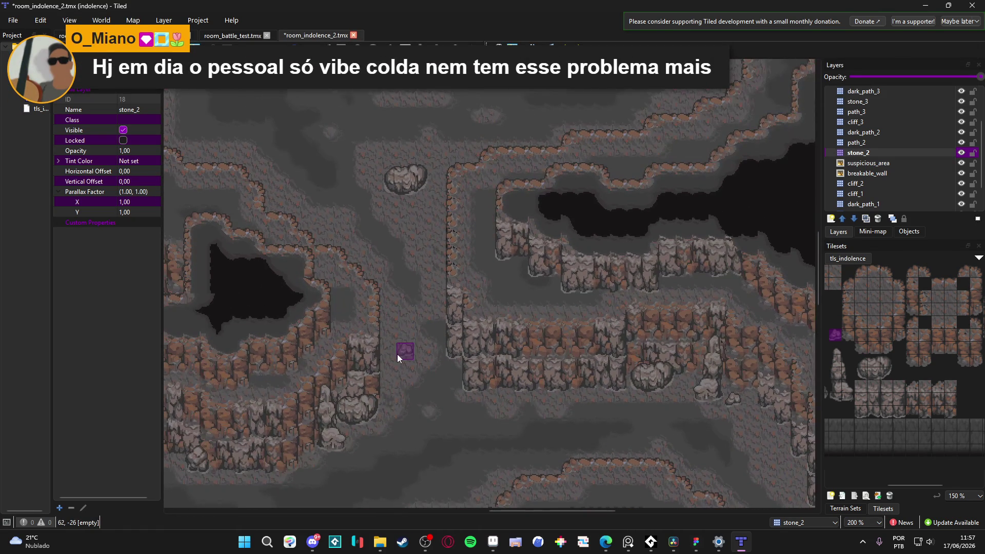
pyautogui.scroll(2, 477, 313)
pyautogui.hscroll(-1, 461, 287)
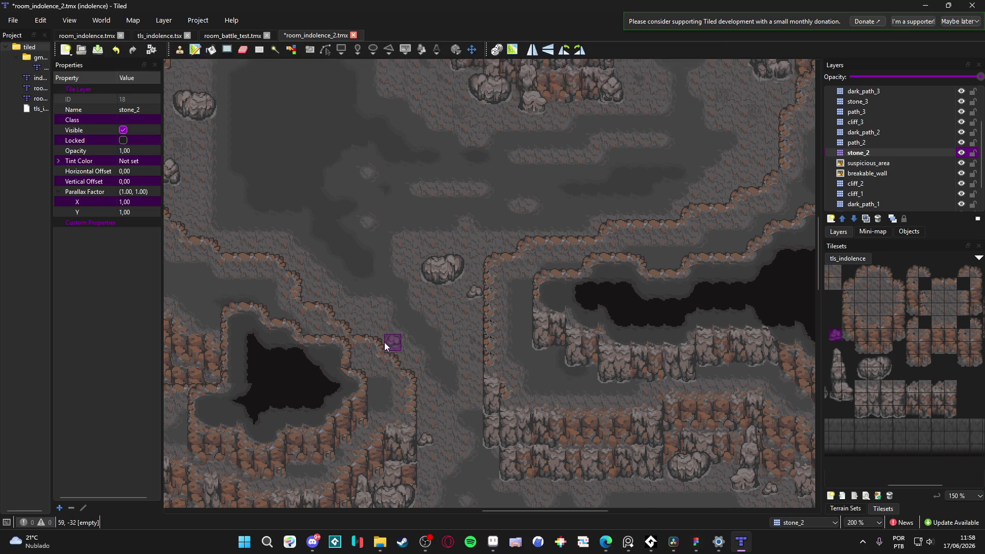
pyautogui.moveTo(442, 321); pyautogui.dragTo(534, 358)
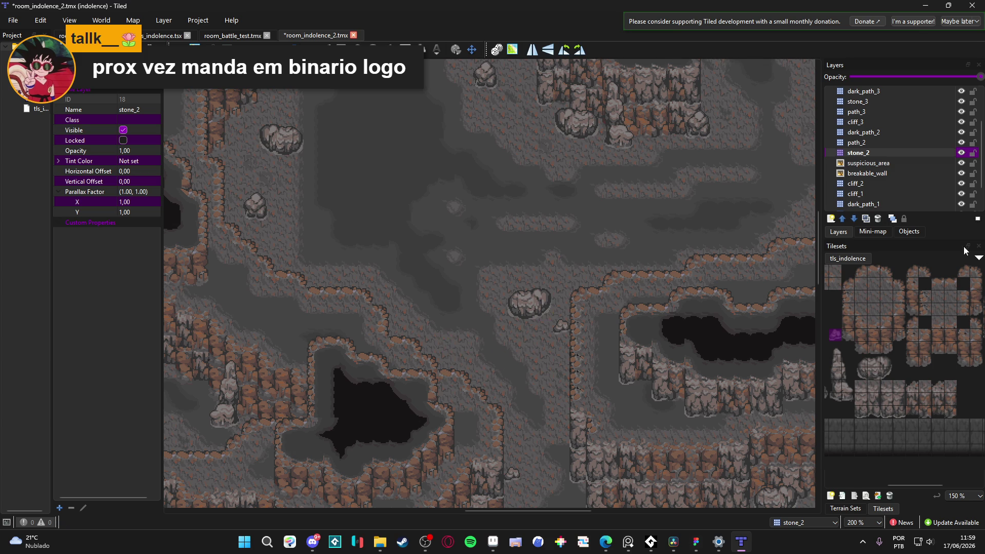
# - Save the room_indolence_2 cave map with Ctrl+S
pyautogui.keyDown('ctrl'); pyautogui.scroll(-1, 578, 263); pyautogui.keyUp('ctrl')
pyautogui.hotkey('ctrl', 's')
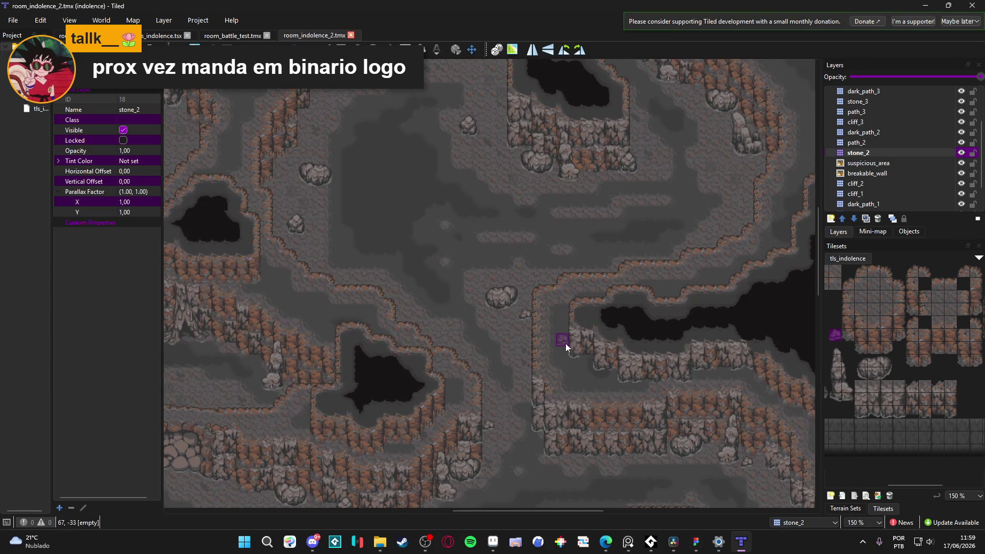
pyautogui.keyDown('ctrl'); pyautogui.scroll(1, 576, 293); pyautogui.keyUp('ctrl')
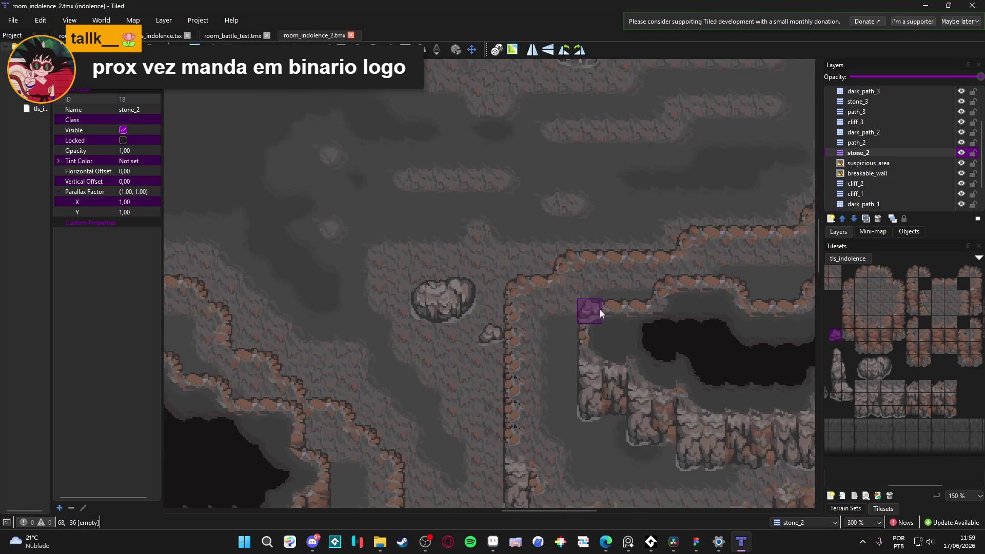
pyautogui.keyDown('ctrl'); pyautogui.scroll(-1, 599, 310); pyautogui.keyUp('ctrl')
pyautogui.scroll(2, 604, 309)
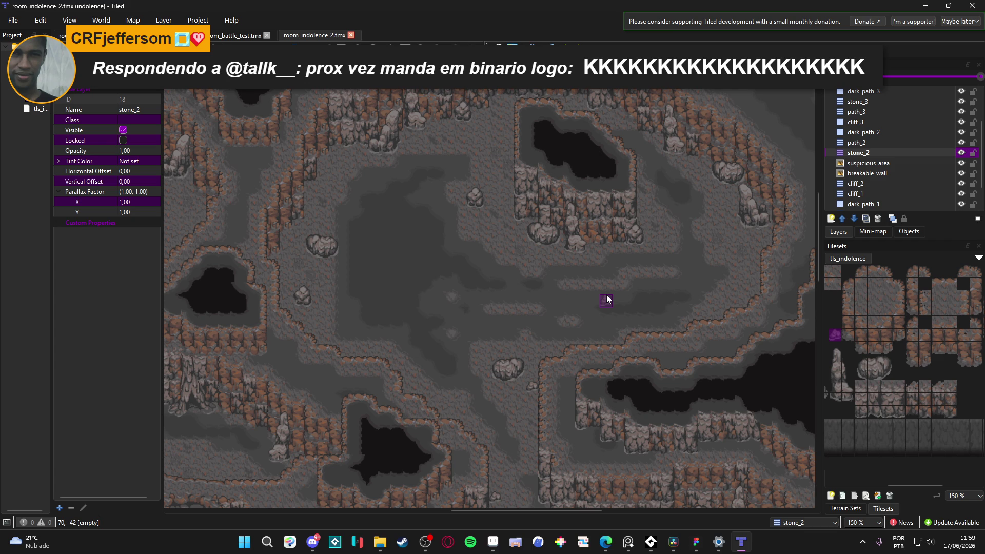
# - Toggle between Terrain Sets and Tilesets, then open tls_indolence.tsx with Edit Tileset
pyautogui.moveTo(752, 384); pyautogui.dragTo(563, 246)
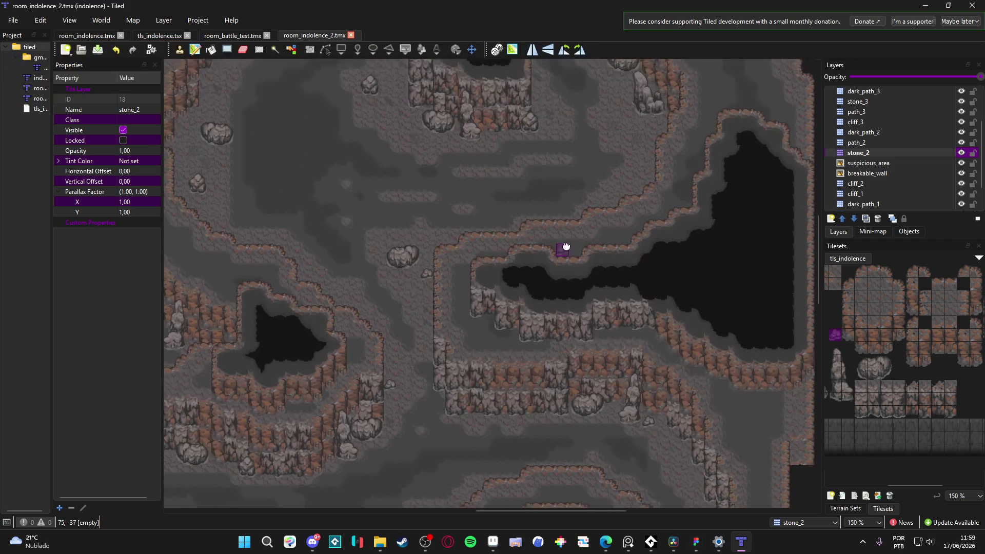
pyautogui.click(838, 509)
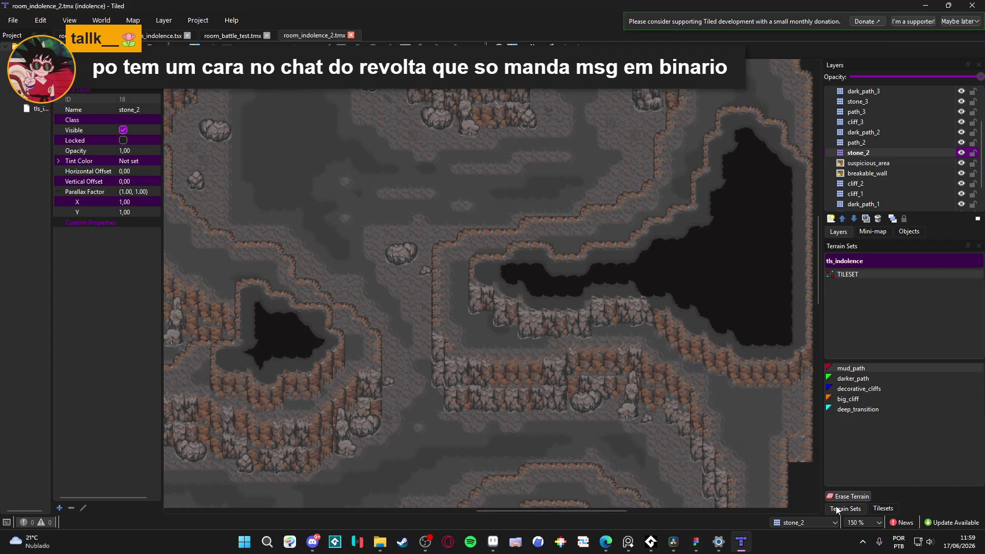
pyautogui.click(883, 509)
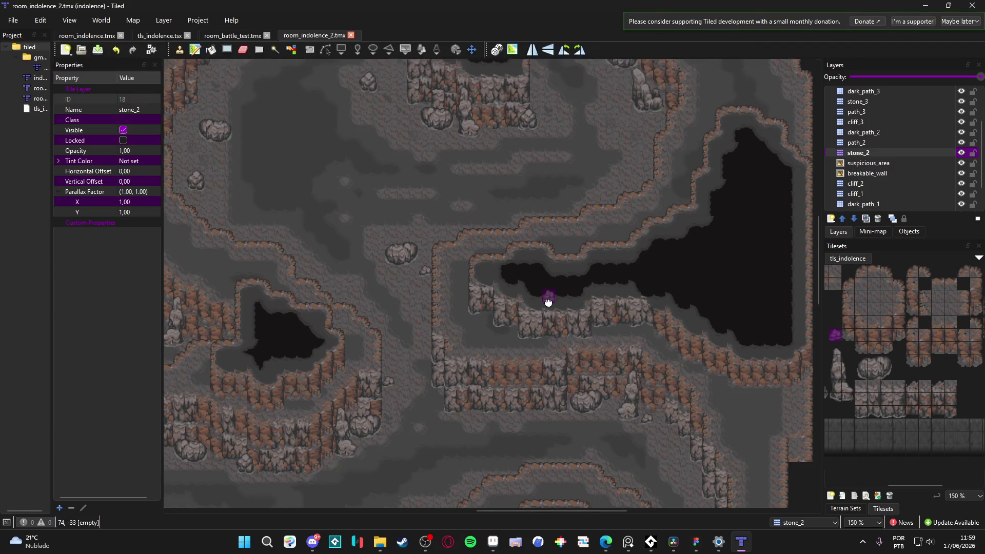
pyautogui.moveTo(548, 302); pyautogui.dragTo(595, 364)
pyautogui.click(857, 507)
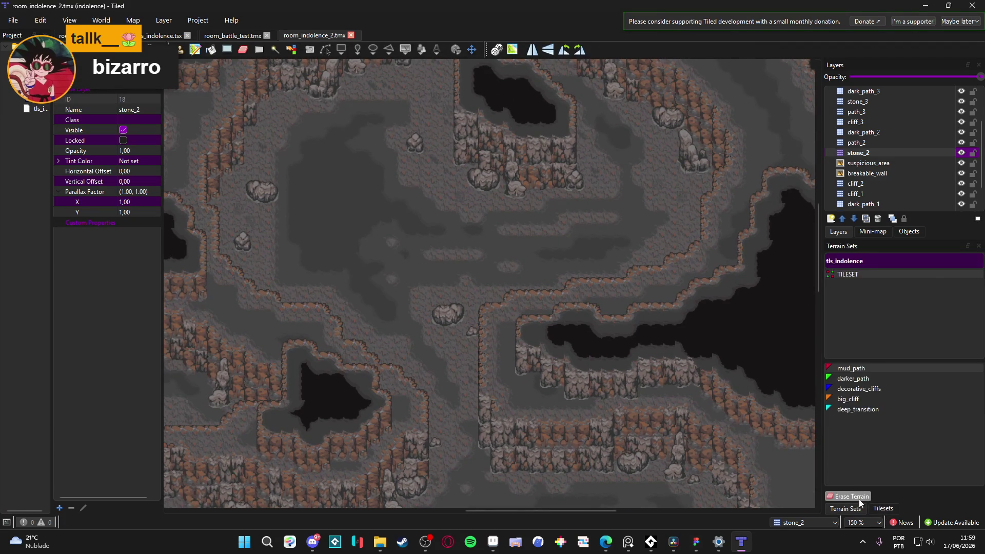
pyautogui.click(883, 508)
pyautogui.click(872, 497)
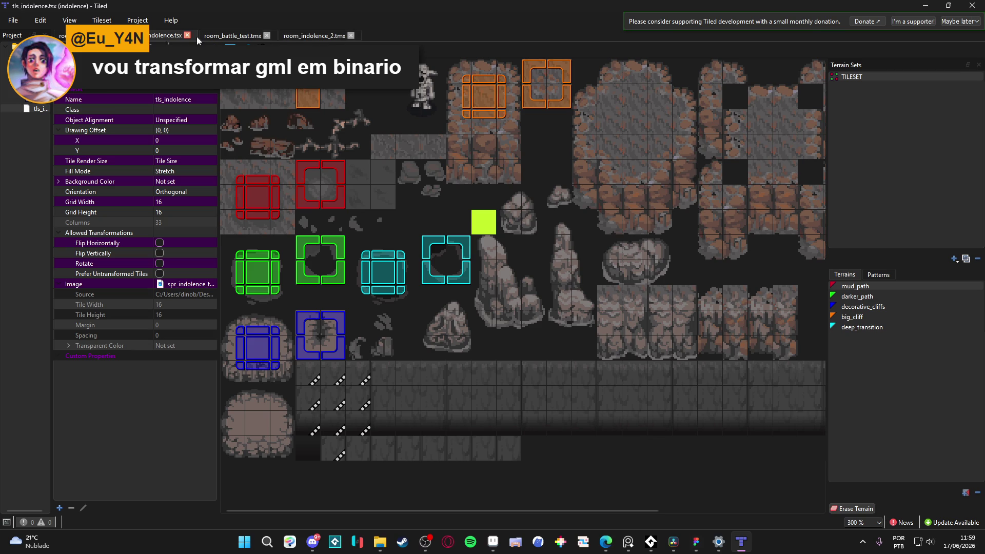
# - Switch to the room_indolence_2.tmx tab and pan to the upper-left pit
pyautogui.click(315, 35)
pyautogui.scroll(2, 501, 187)
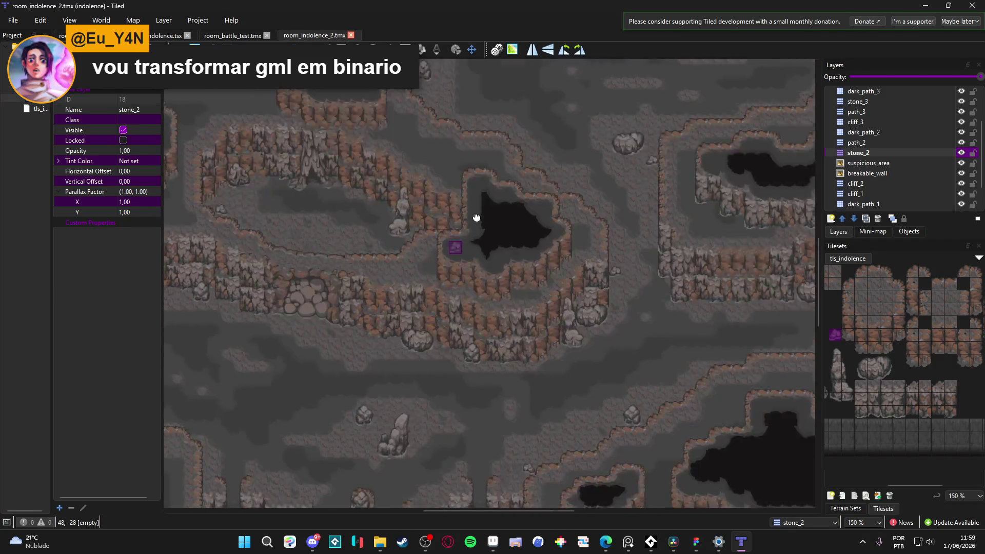
pyautogui.moveTo(476, 217); pyautogui.dragTo(526, 199)
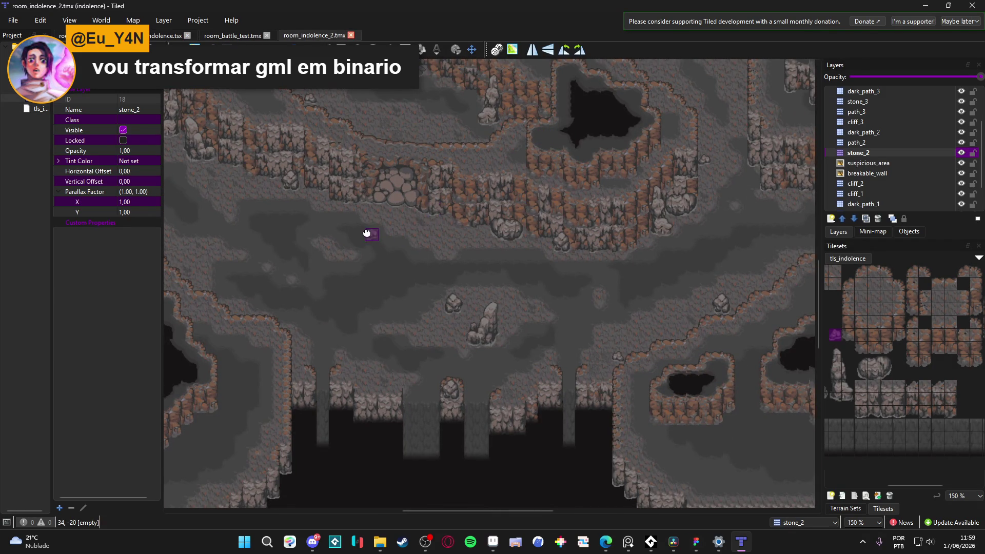
pyautogui.moveTo(369, 233)
pyautogui.mouseDown()
pyautogui.moveTo(411, 247)
pyautogui.moveTo(469, 226)
pyautogui.moveTo(399, 188)
pyautogui.mouseUp()
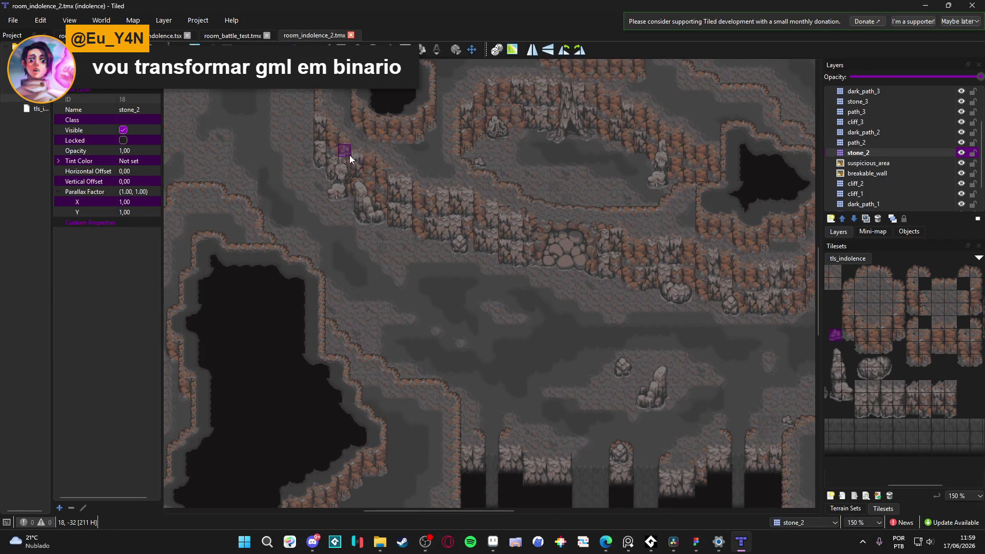
pyautogui.moveTo(349, 155)
pyautogui.mouseDown()
pyautogui.moveTo(424, 204)
pyautogui.moveTo(418, 242)
pyautogui.mouseUp()
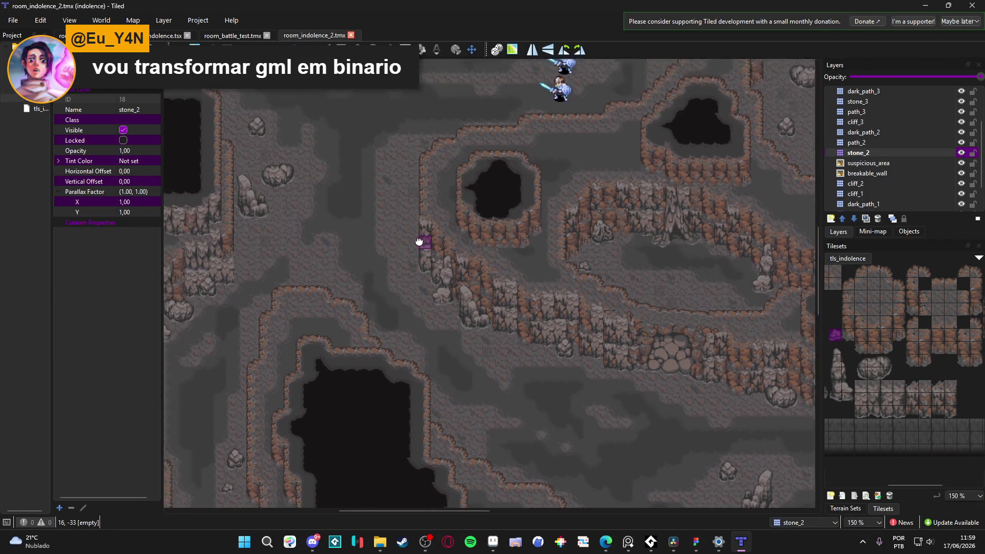
pyautogui.moveTo(393, 207); pyautogui.dragTo(416, 241)
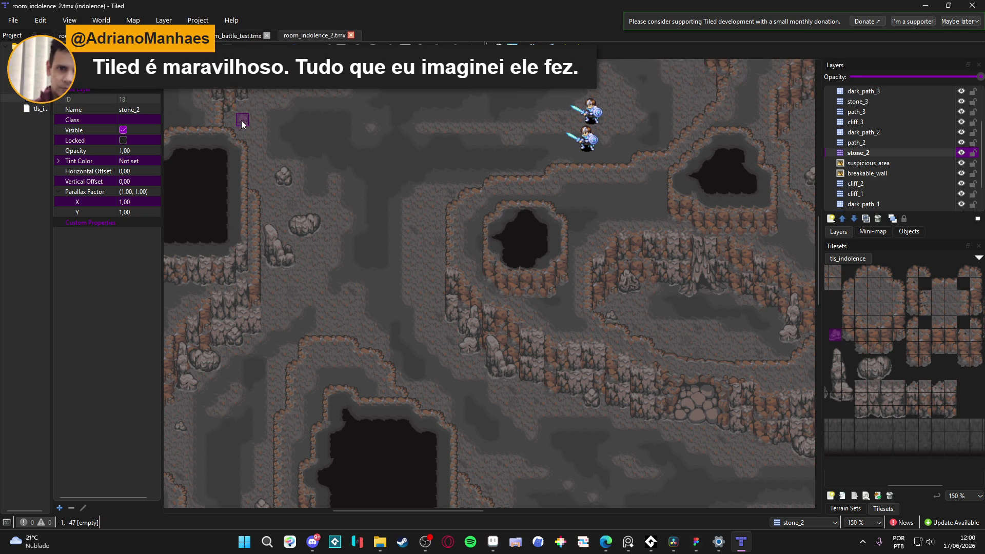
# - Stamp a small stone tile above the upper-left pit and save the map
pyautogui.click(241, 120)
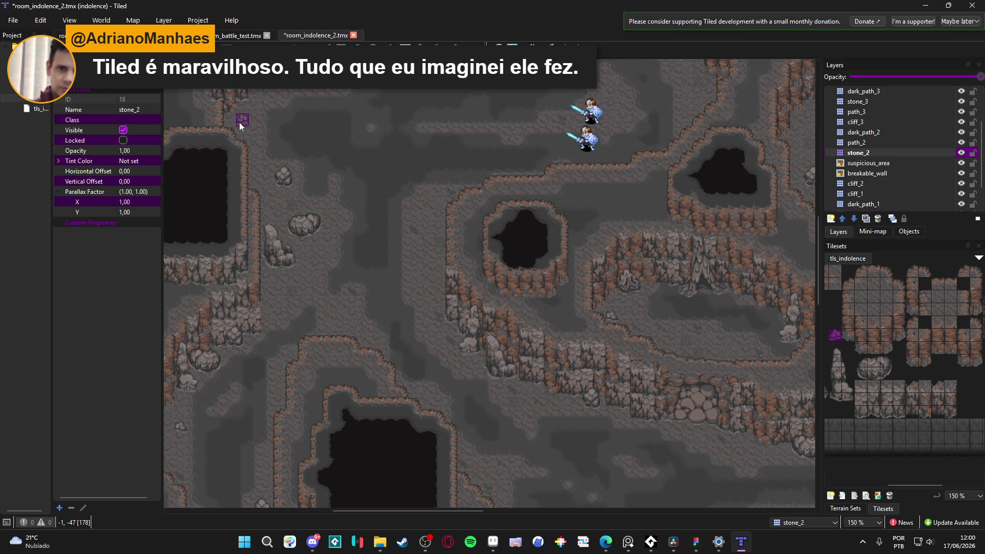
pyautogui.hotkey('ctrl', 's')
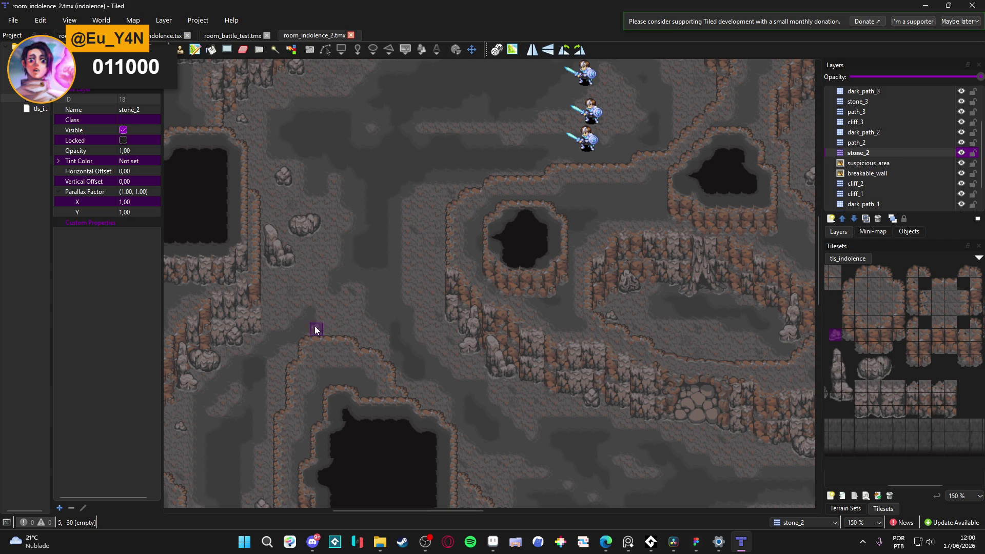
pyautogui.moveTo(374, 330)
pyautogui.mouseDown()
pyautogui.moveTo(398, 385)
pyautogui.moveTo(340, 417)
pyautogui.moveTo(302, 287)
pyautogui.moveTo(350, 215)
pyautogui.moveTo(393, 177)
pyautogui.mouseUp()
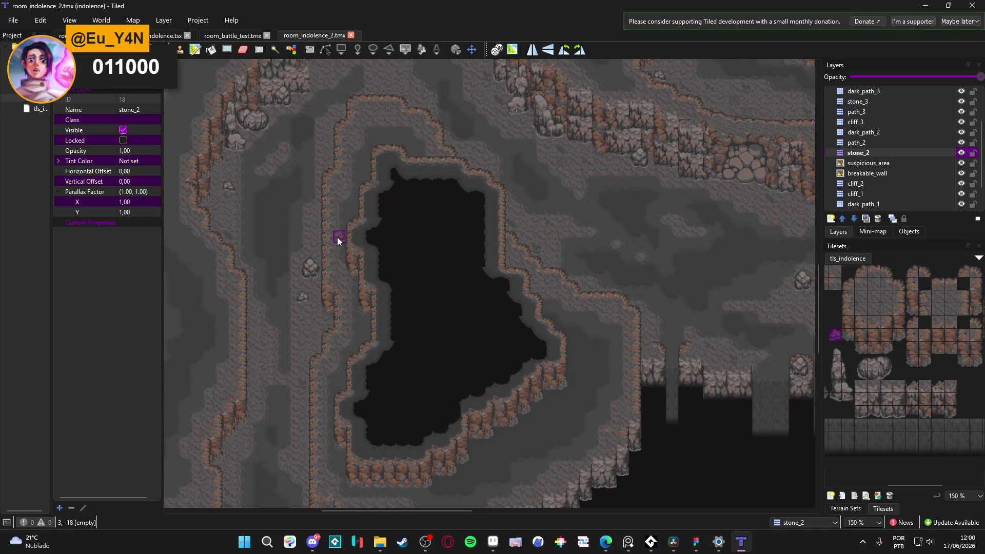
pyautogui.moveTo(333, 241)
pyautogui.mouseDown()
pyautogui.moveTo(314, 264)
pyautogui.moveTo(363, 214)
pyautogui.moveTo(346, 347)
pyautogui.moveTo(376, 202)
pyautogui.moveTo(326, 374)
pyautogui.moveTo(386, 330)
pyautogui.mouseUp()
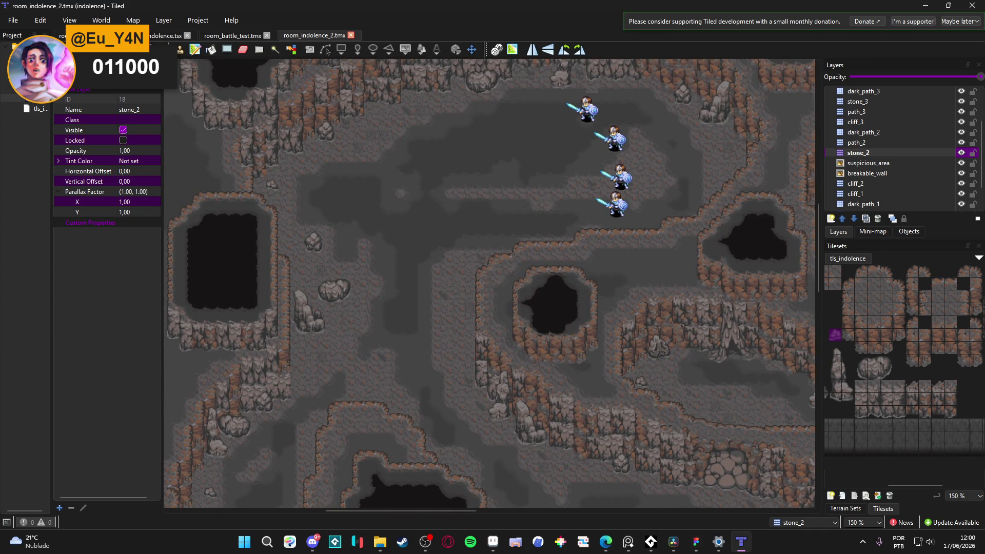